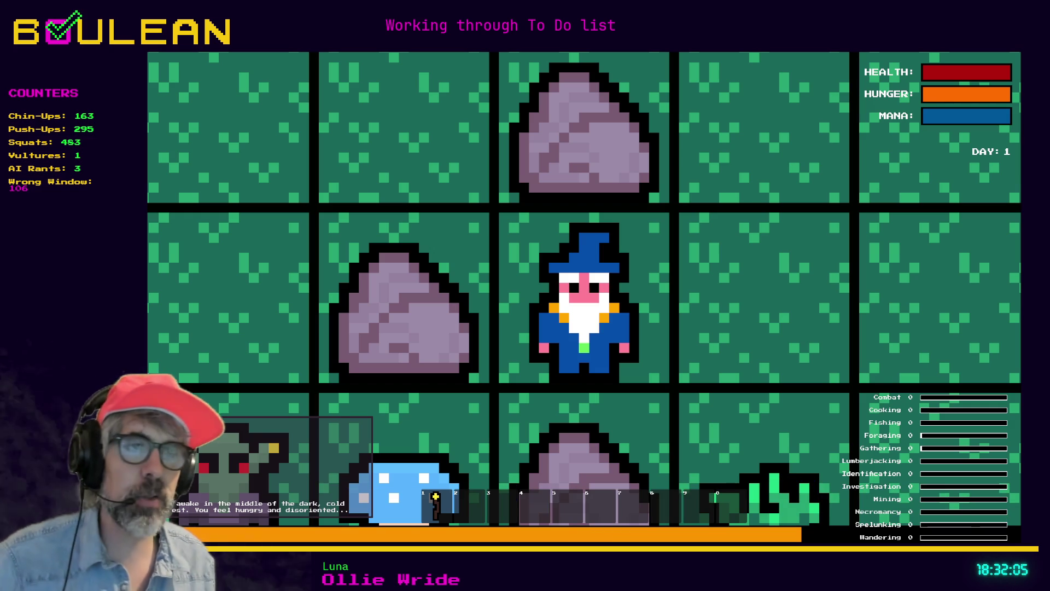
Step: Stop the running Godot game with F8 and switch to the Picross puzzle page
{"action": "key", "text": "F8"}
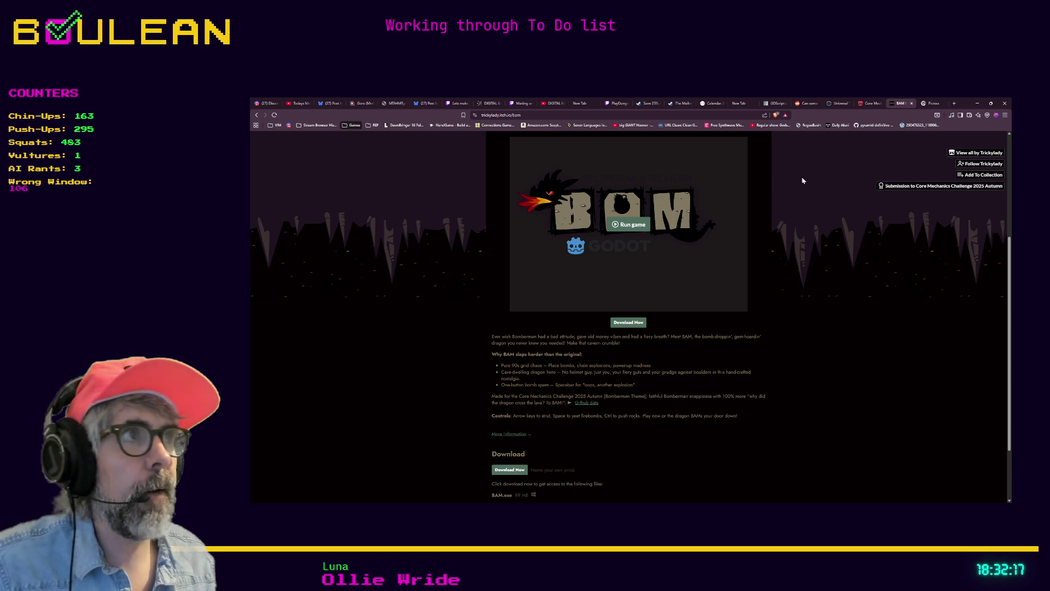
{"action": "left_click", "coordinate": [934, 103]}
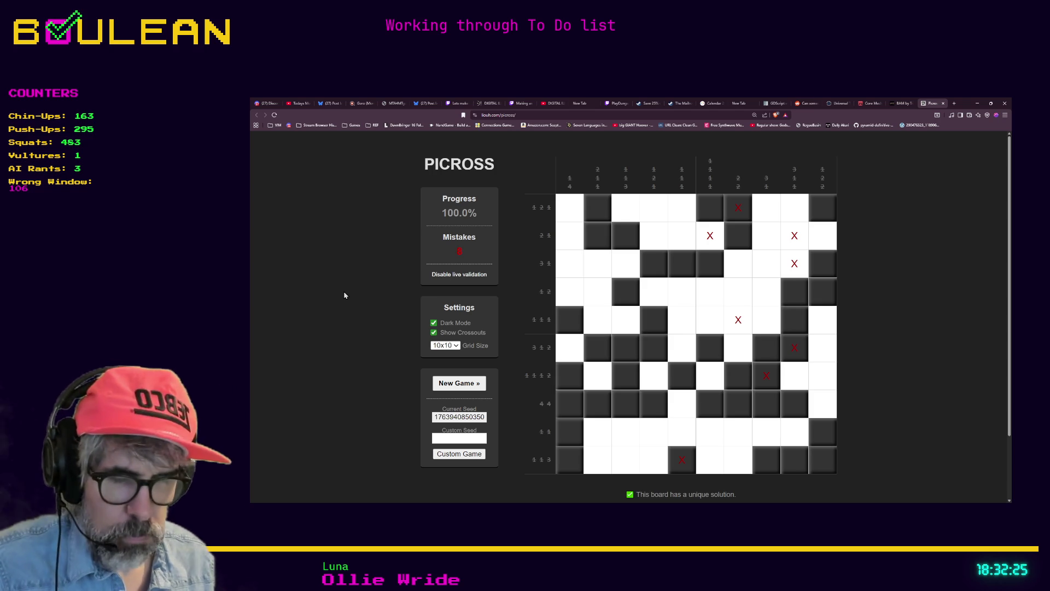
Step: Search 'nanogram online' in a new tab and open the Nonograms online result
{"action": "key", "text": "ctrl+t"}
{"action": "type", "text": "pic"}
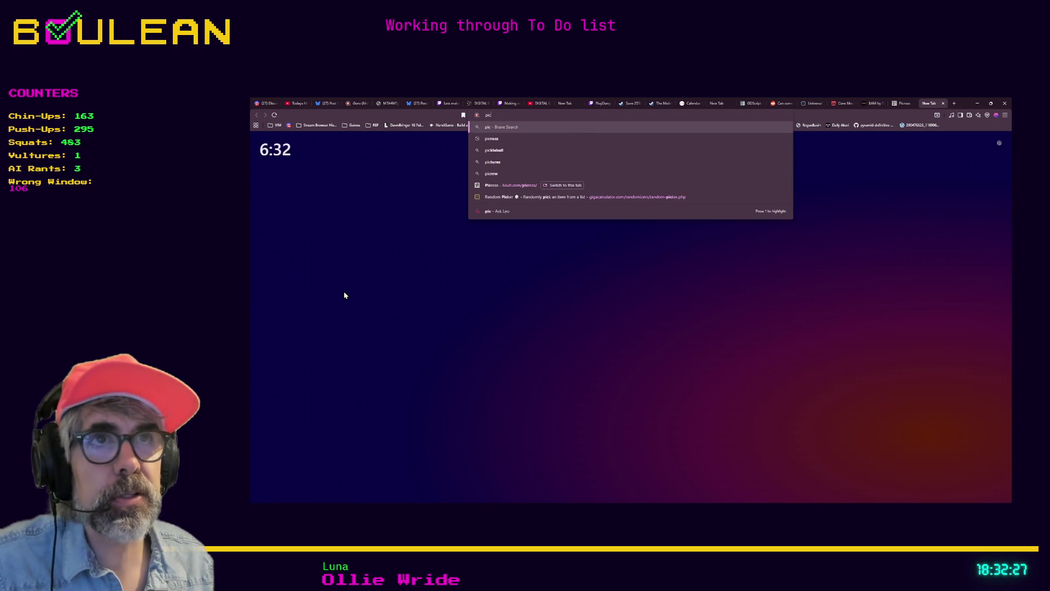
{"action": "type", "text": "ross"}
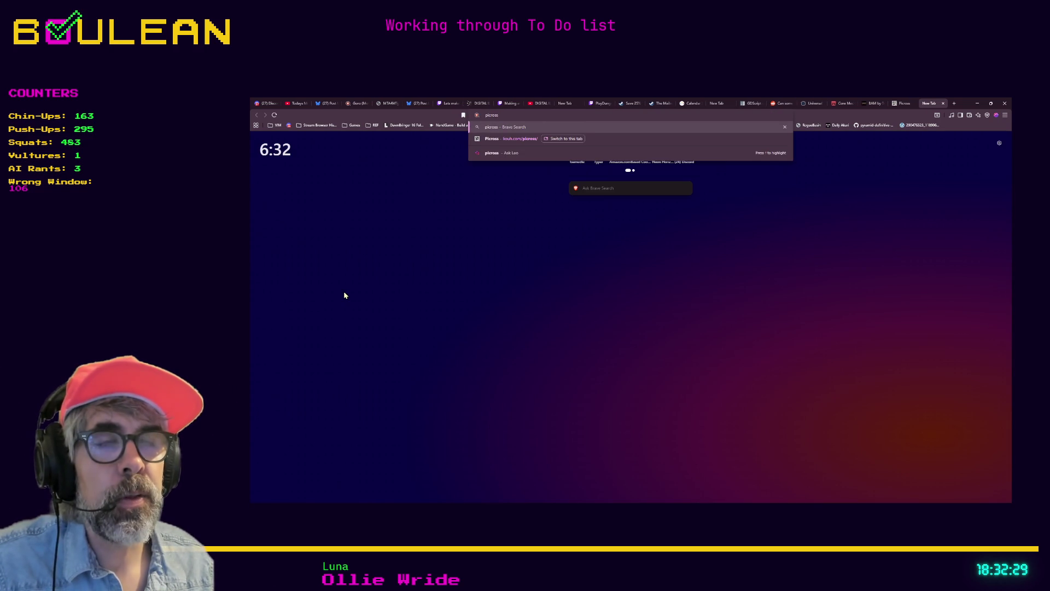
{"action": "key", "text": "BackSpace"}
{"action": "key", "text": "BackSpace"}
{"action": "key", "text": "BackSpace"}
{"action": "type", "text": "nanogram onl"}
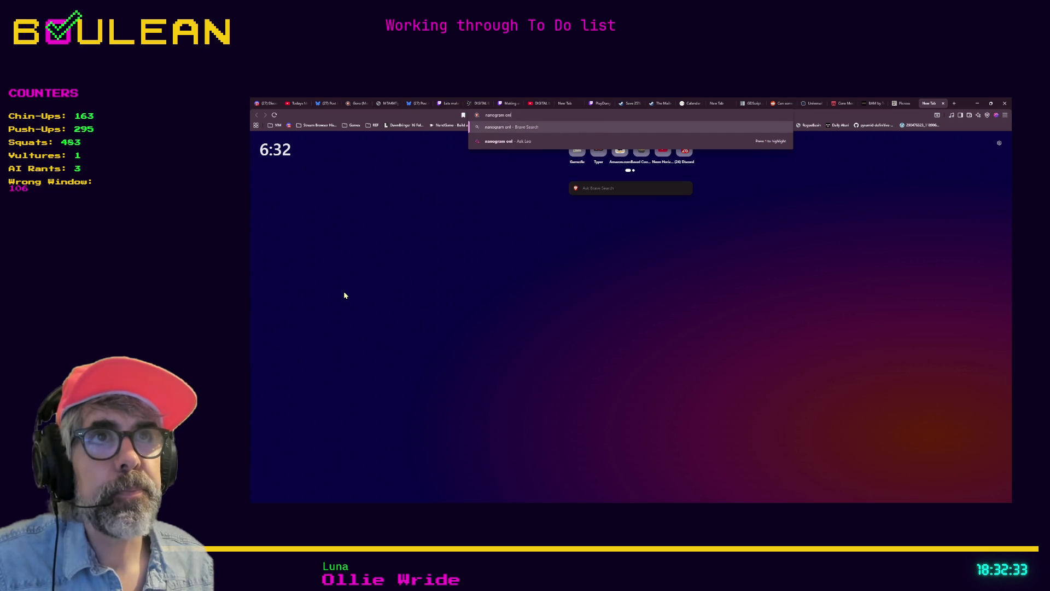
{"action": "type", "text": "ine"}
{"action": "key", "text": "Return"}
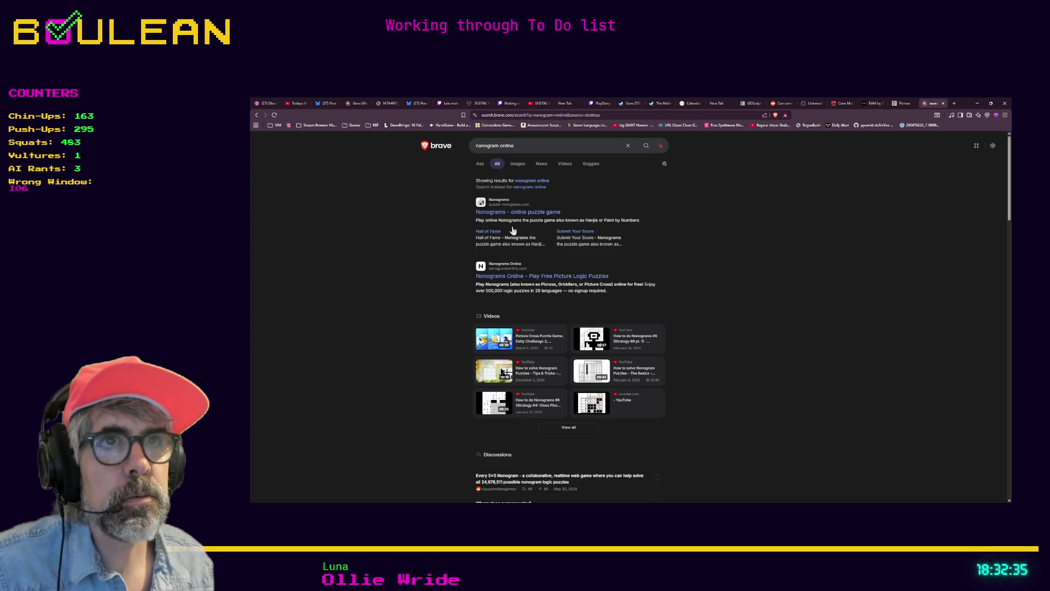
{"action": "left_click", "coordinate": [507, 216]}
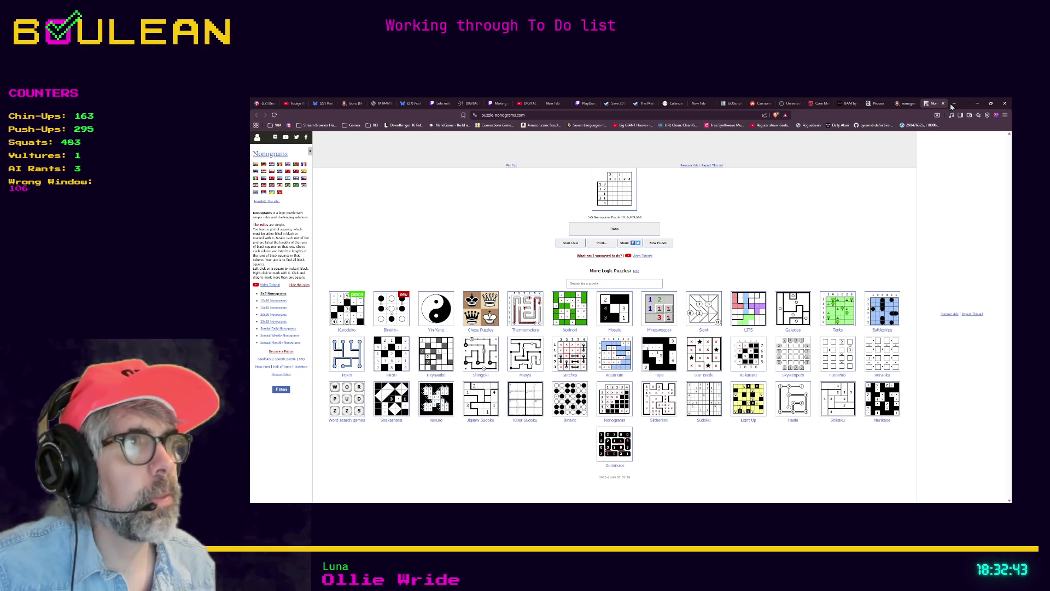
Step: Close the puzzle-nonograms tab and rerun the search as 'nonogram online'
{"action": "left_click", "coordinate": [942, 103]}
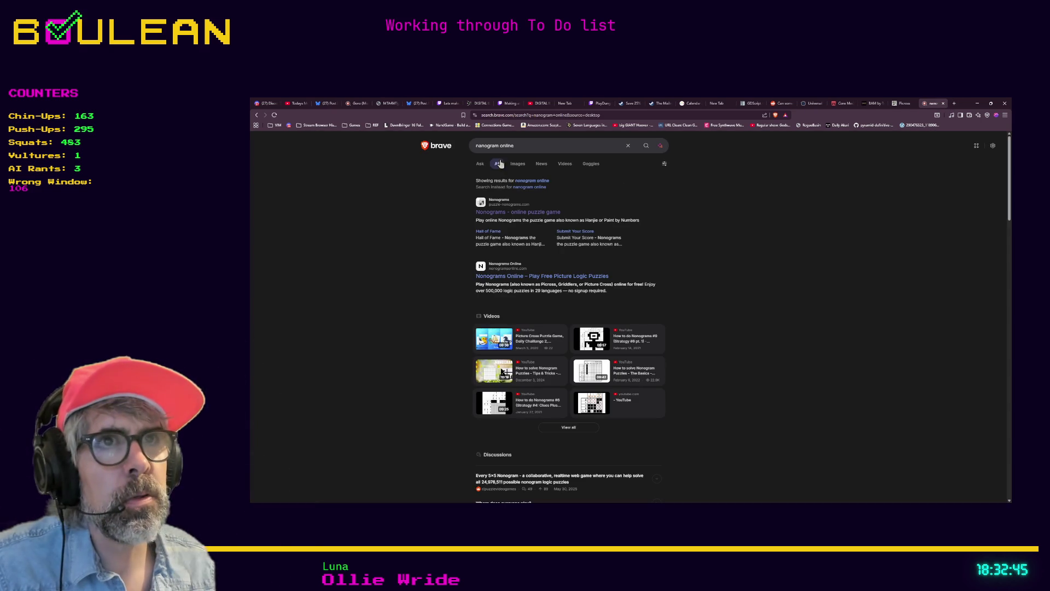
{"action": "double_click", "coordinate": [488, 145]}
{"action": "type", "text": "nonogram"}
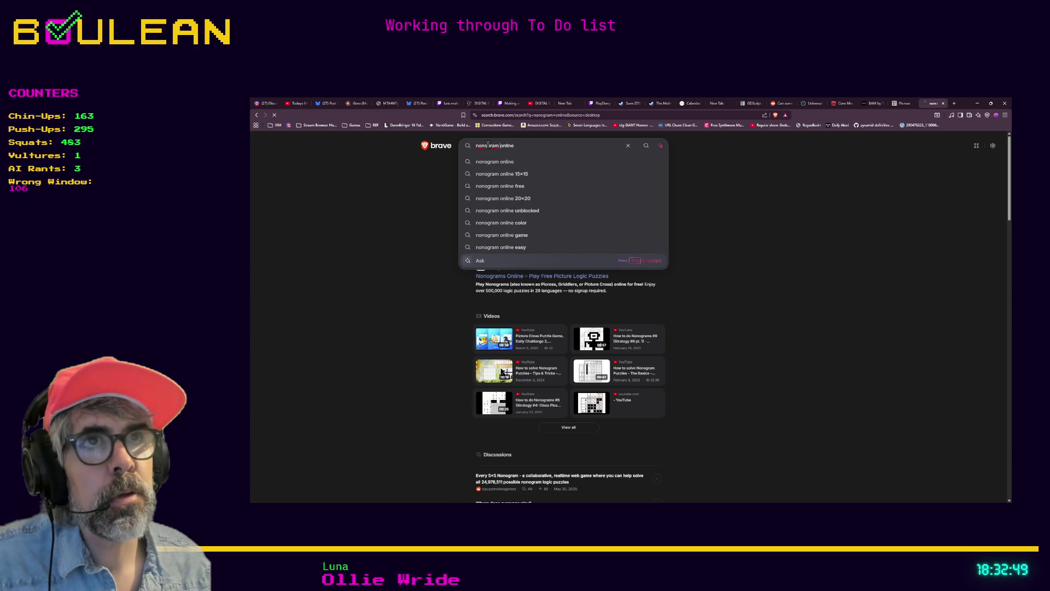
{"action": "key", "text": "Return"}
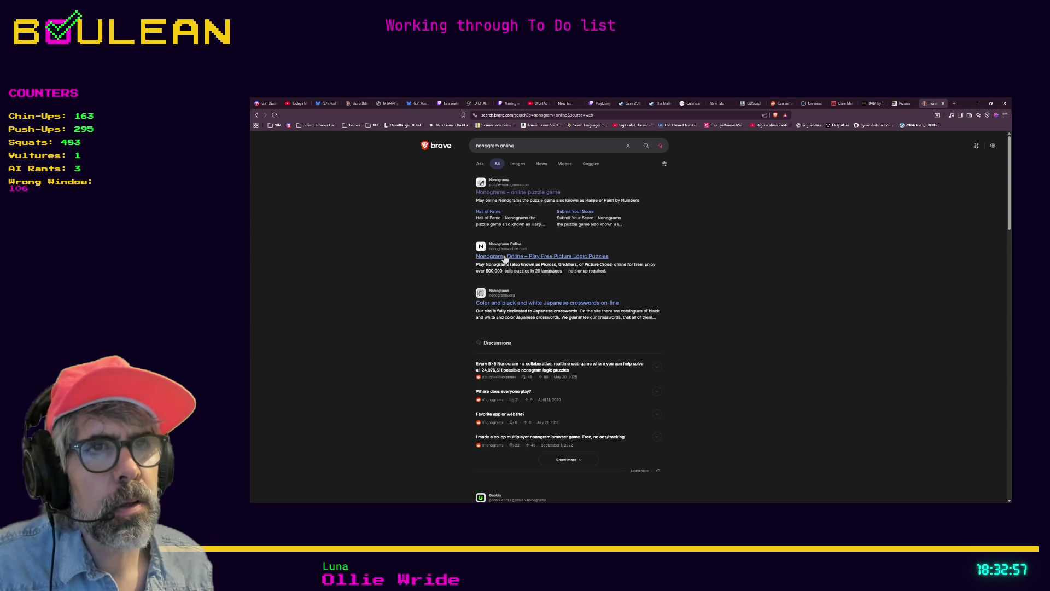
Step: Check and close the nonograms.org result, then open the Goobix Nonograms result in a tab
{"action": "middle_click", "coordinate": [495, 304]}
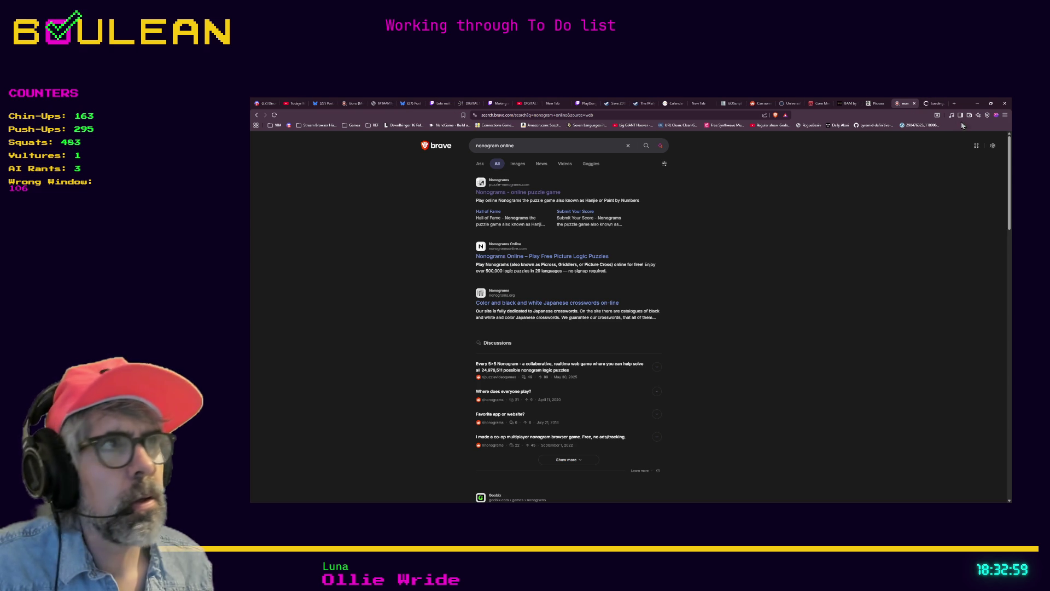
{"action": "left_click", "coordinate": [932, 103]}
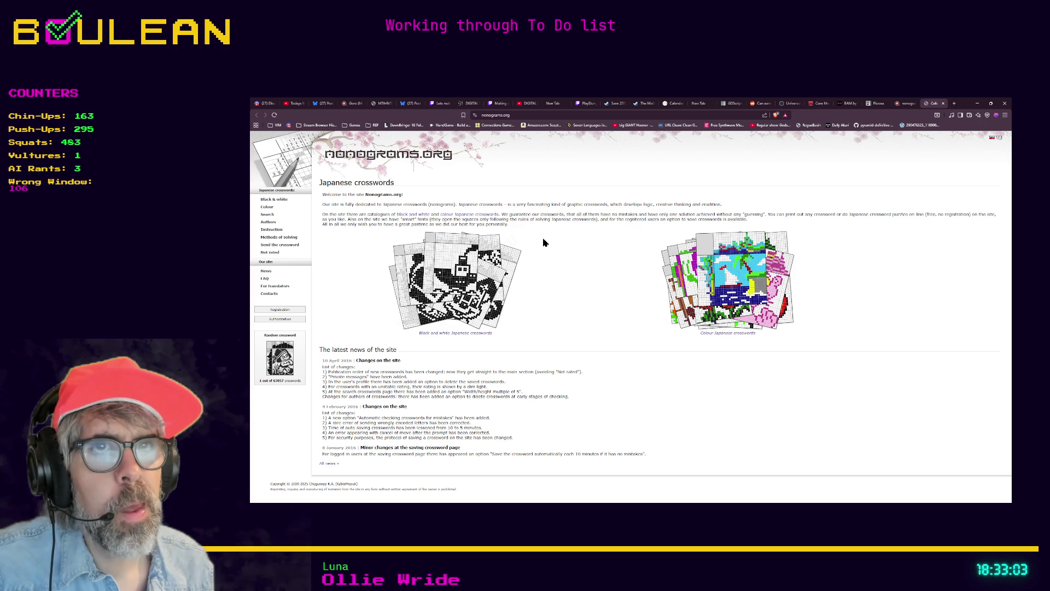
{"action": "key", "text": "ctrl+w"}
{"action": "scroll", "coordinate": [415, 296], "scroll_direction": "down", "scroll_amount": 1}
{"action": "scroll", "coordinate": [414, 300], "scroll_direction": "down", "scroll_amount": 3}
{"action": "middle_click", "coordinate": [483, 424]}
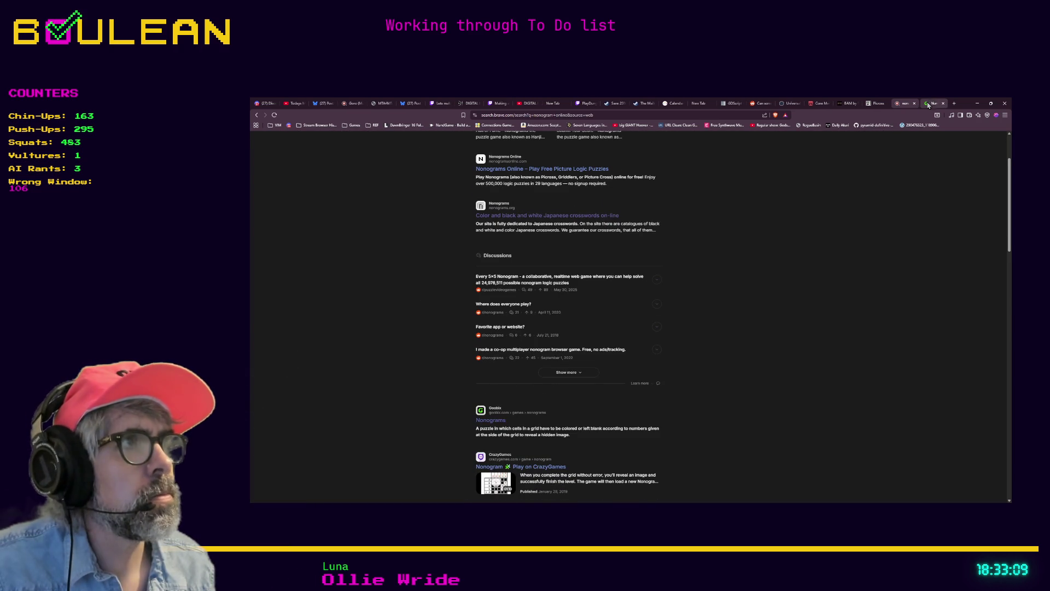
{"action": "left_click", "coordinate": [933, 103]}
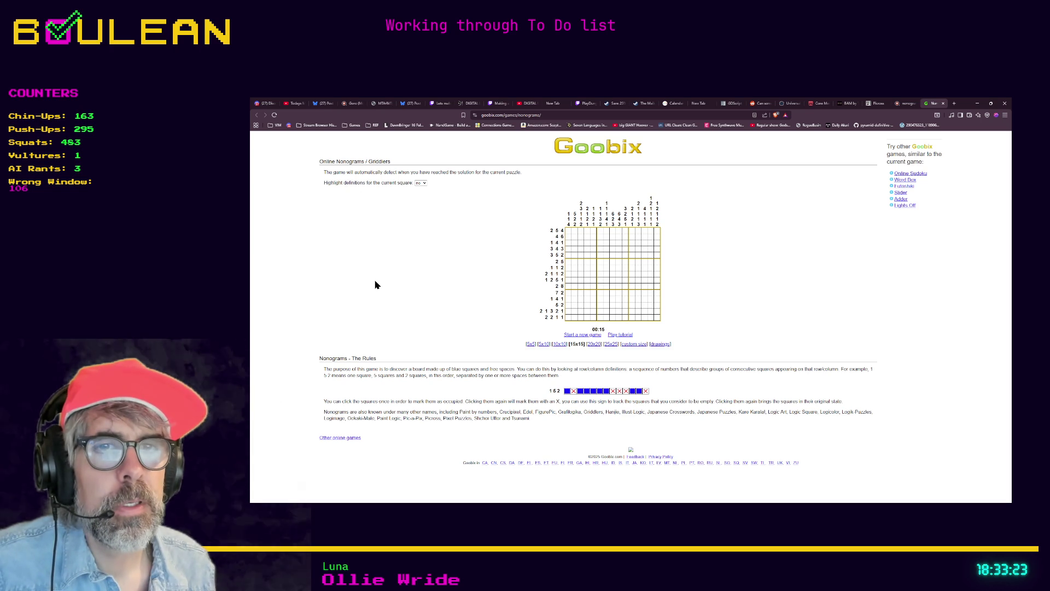
Step: Zoom the Goobix page in twice, generate three new 15x15 puzzles, and return to Picross
{"action": "key", "text": "ctrl+plus"}
{"action": "key", "text": "ctrl+plus"}
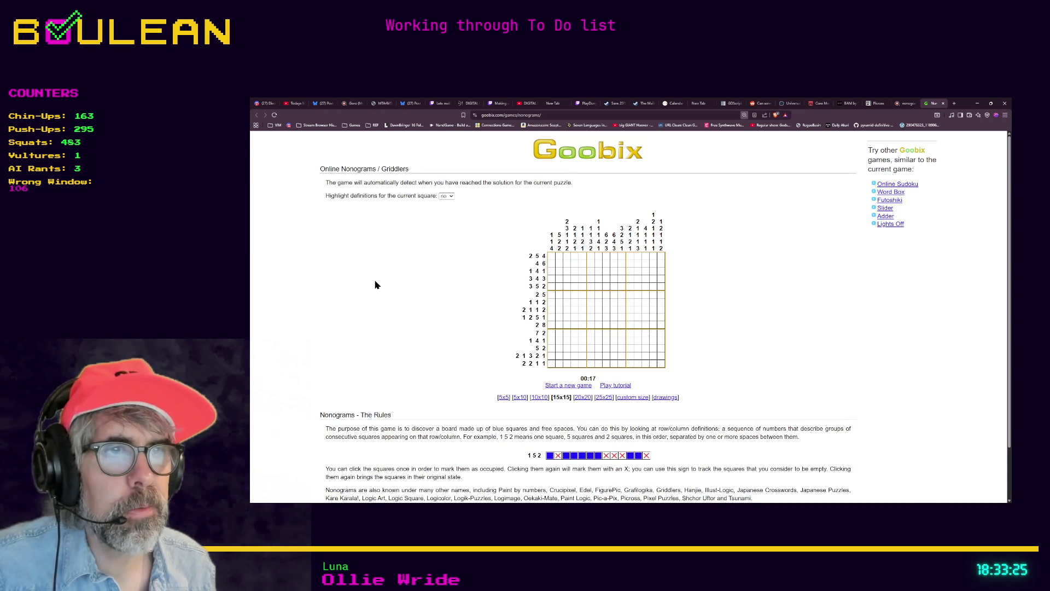
{"action": "key", "text": "ctrl+plus"}
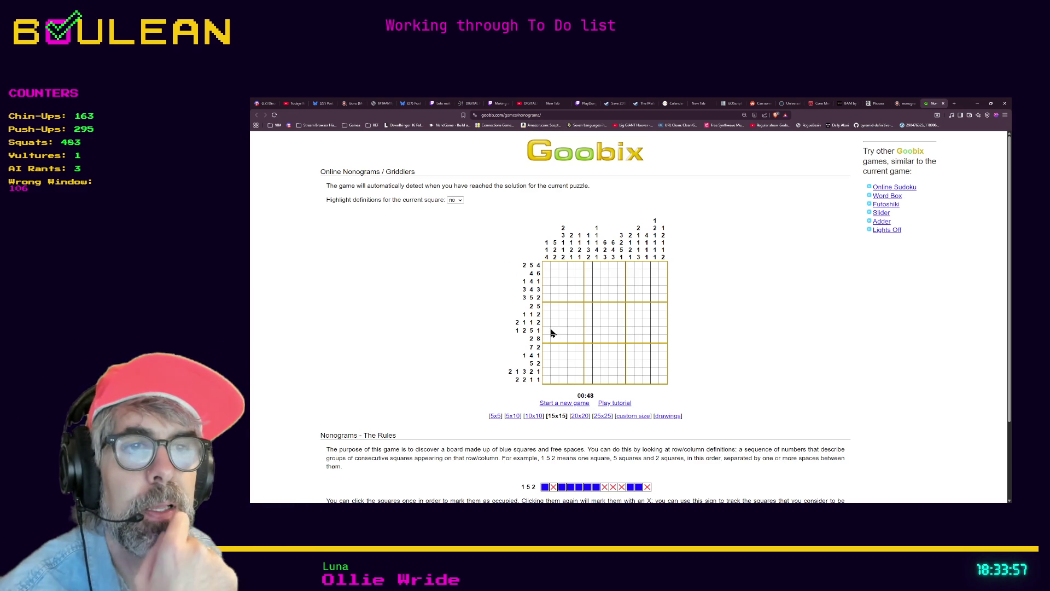
{"action": "left_click", "coordinate": [555, 403]}
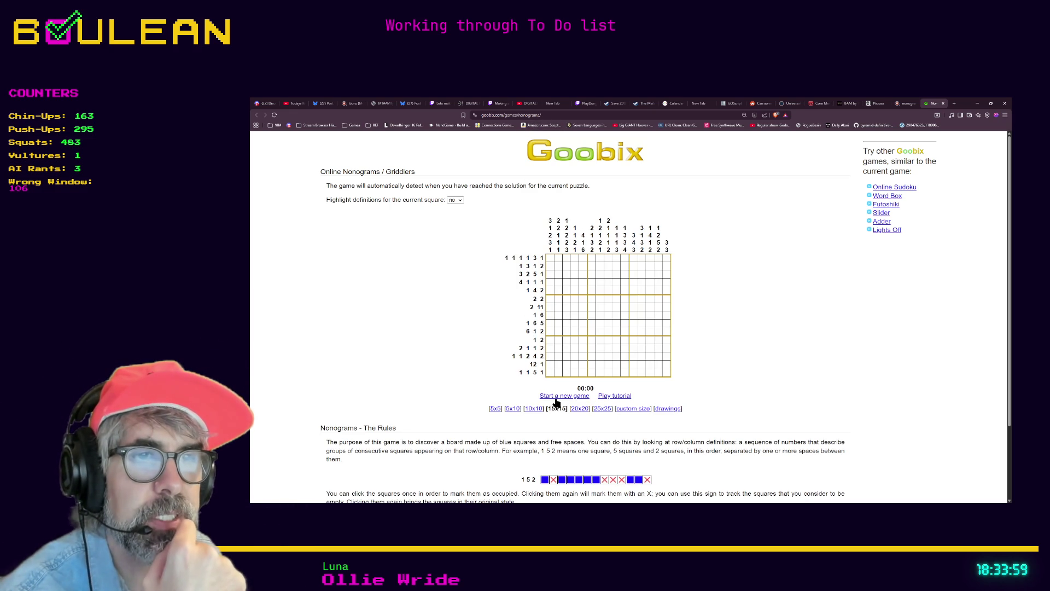
{"action": "left_click", "coordinate": [556, 400]}
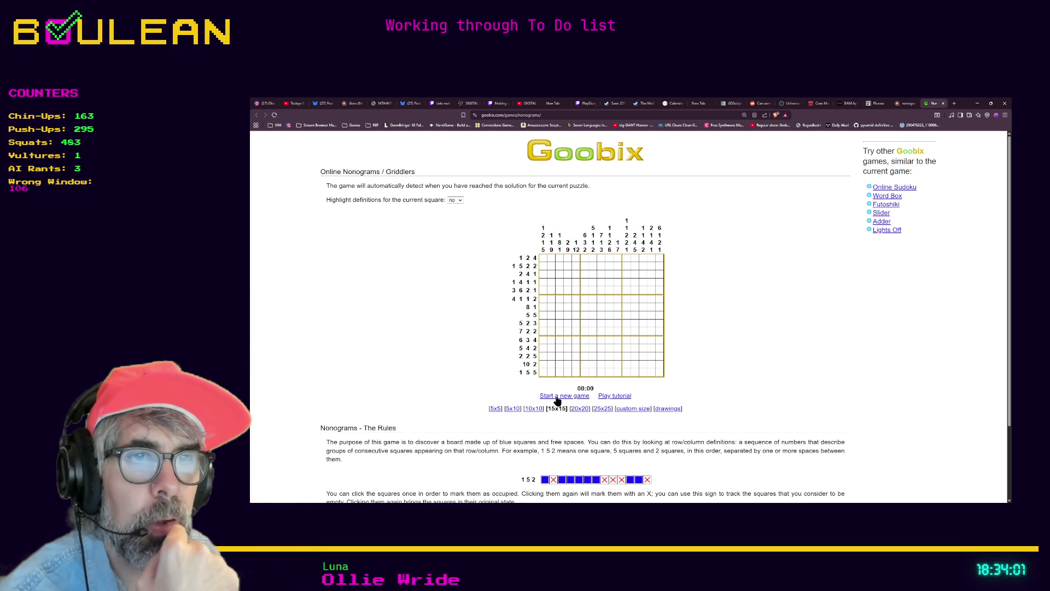
{"action": "left_click", "coordinate": [556, 400]}
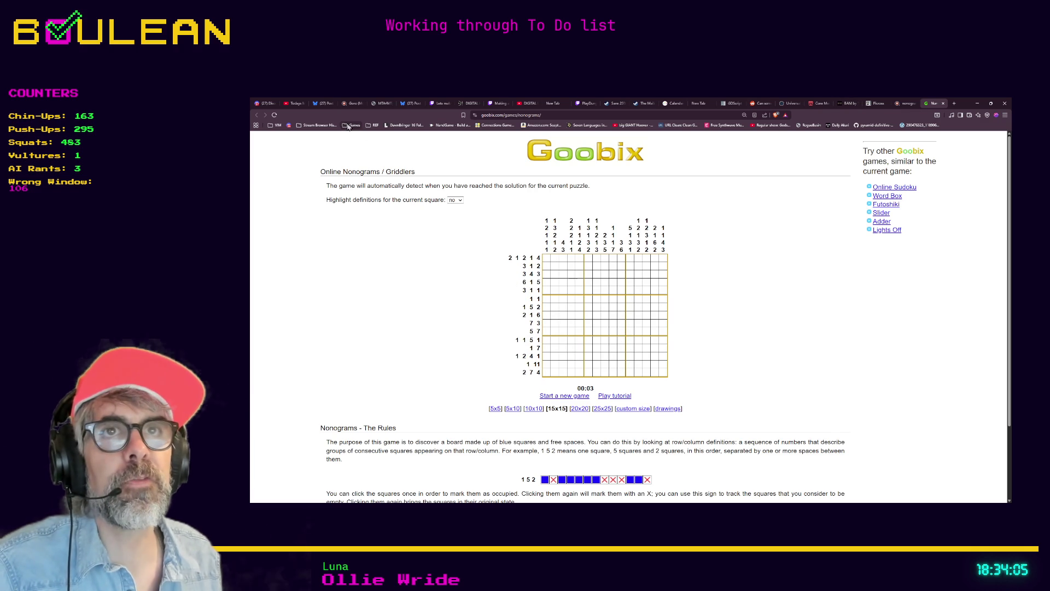
{"action": "key", "text": "alt+Left"}
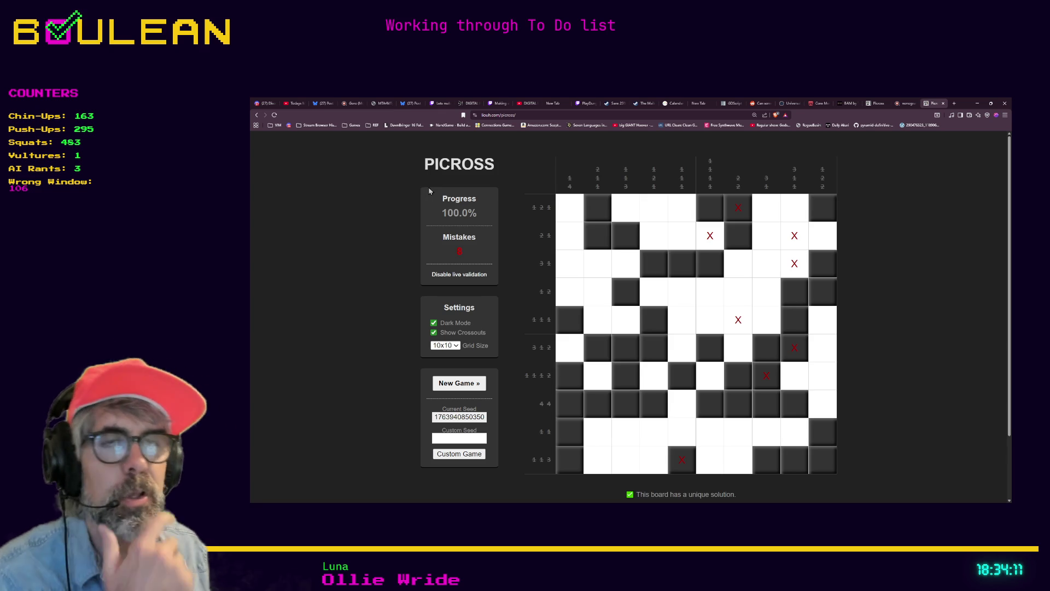
Step: Start a new 10x10 Picross game, select its seed, then open Picross² in dark mode
{"action": "left_click", "coordinate": [447, 384]}
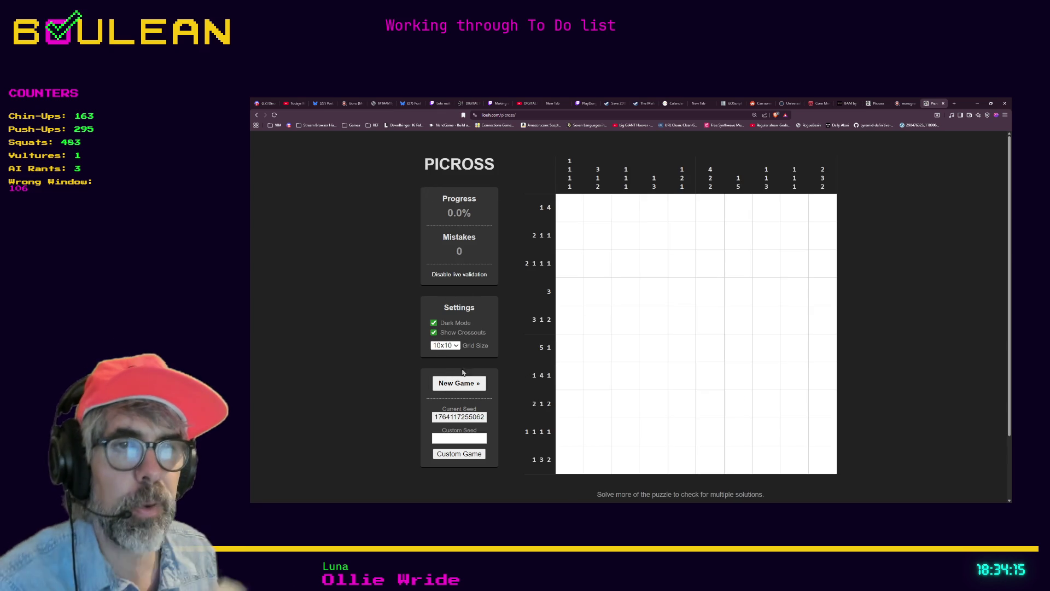
{"action": "left_click", "coordinate": [516, 114]}
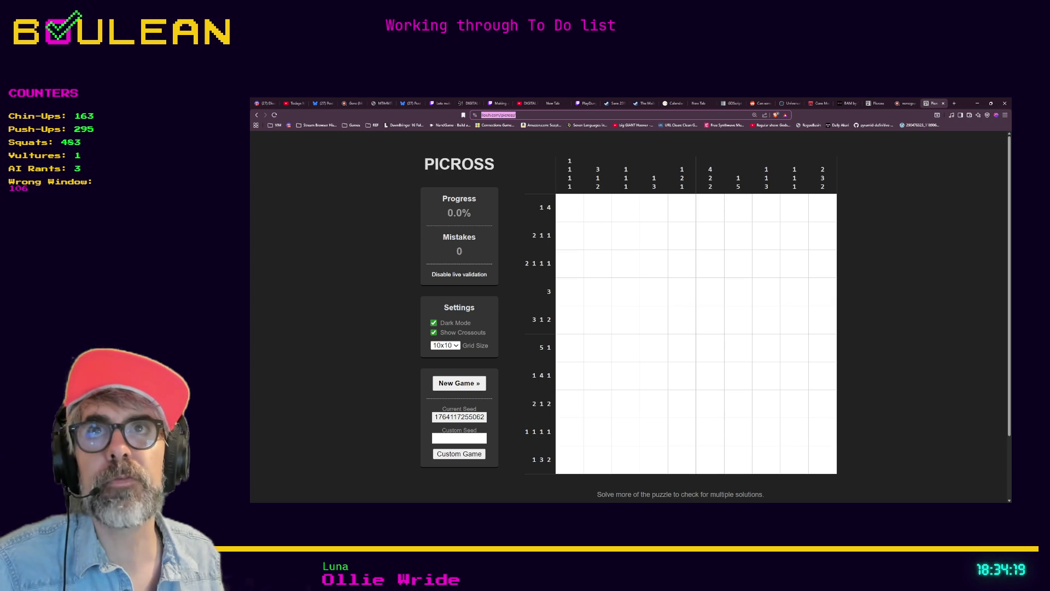
{"action": "key", "text": "alt+Tab"}
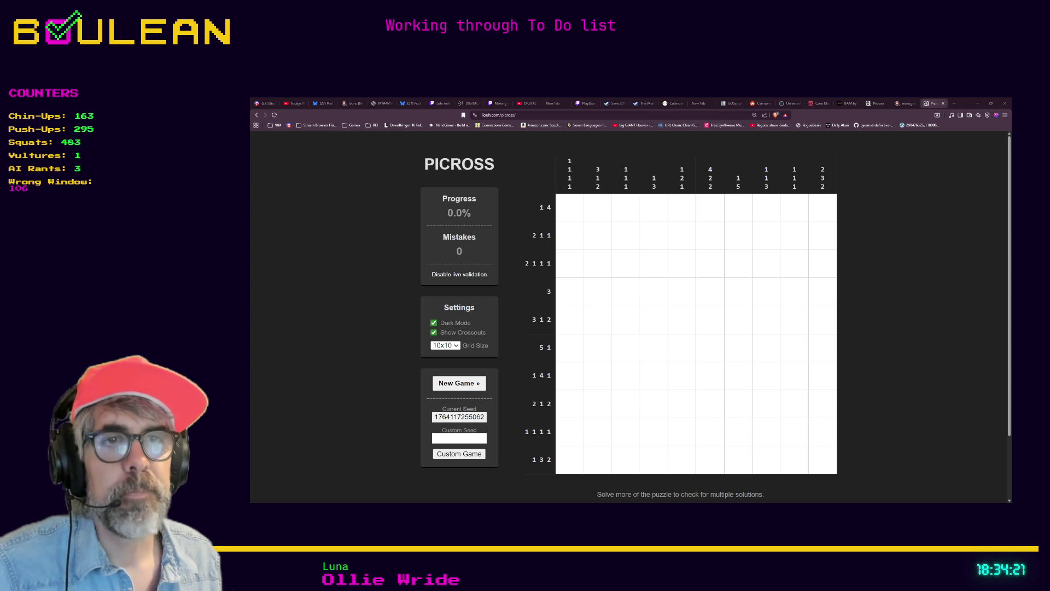
{"action": "double_click", "coordinate": [465, 417]}
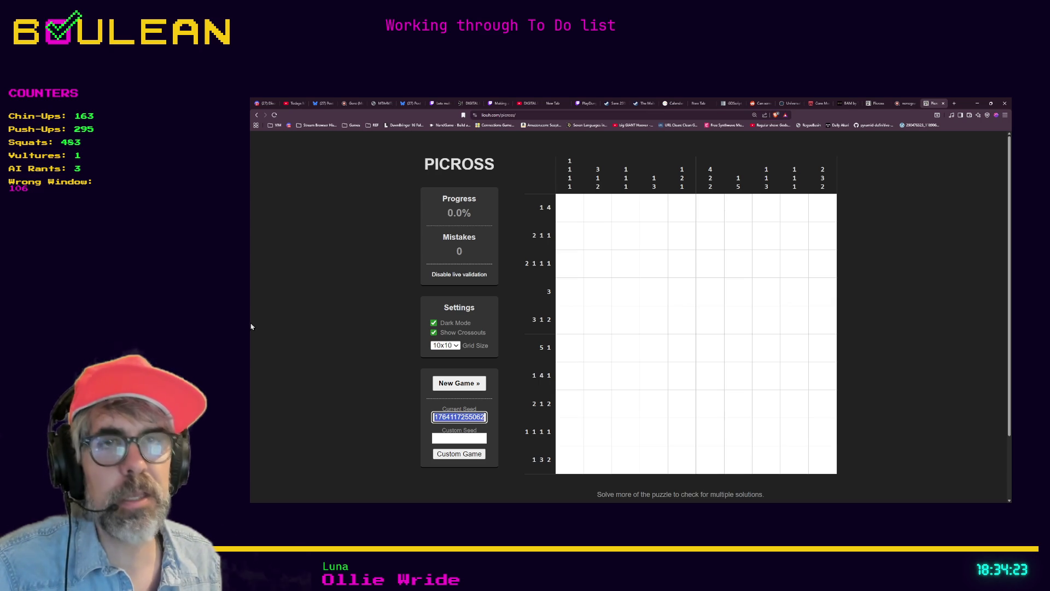
{"action": "key", "text": "alt+Tab"}
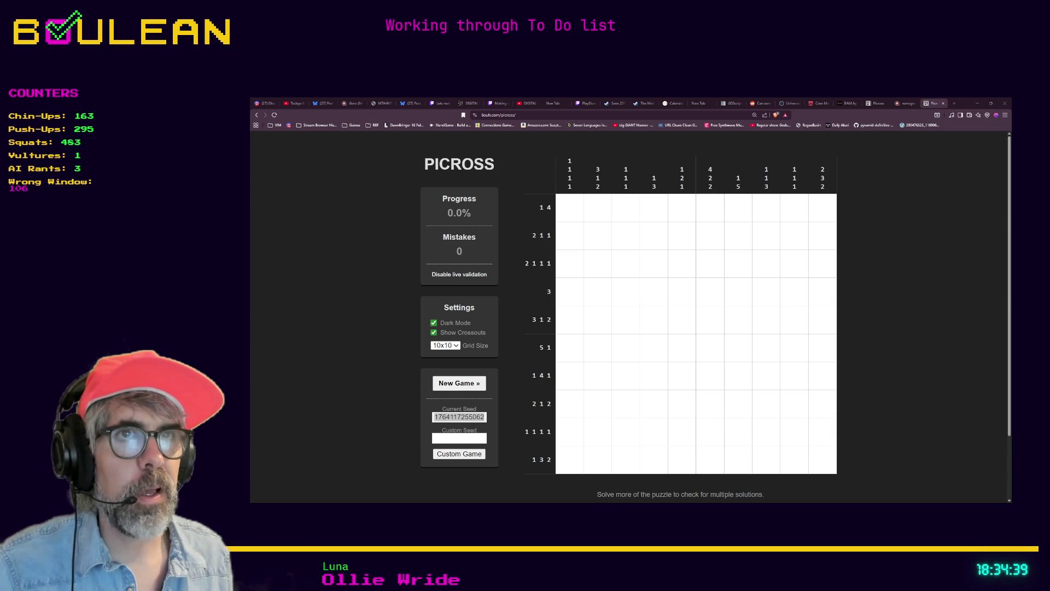
{"action": "left_click", "coordinate": [450, 275]}
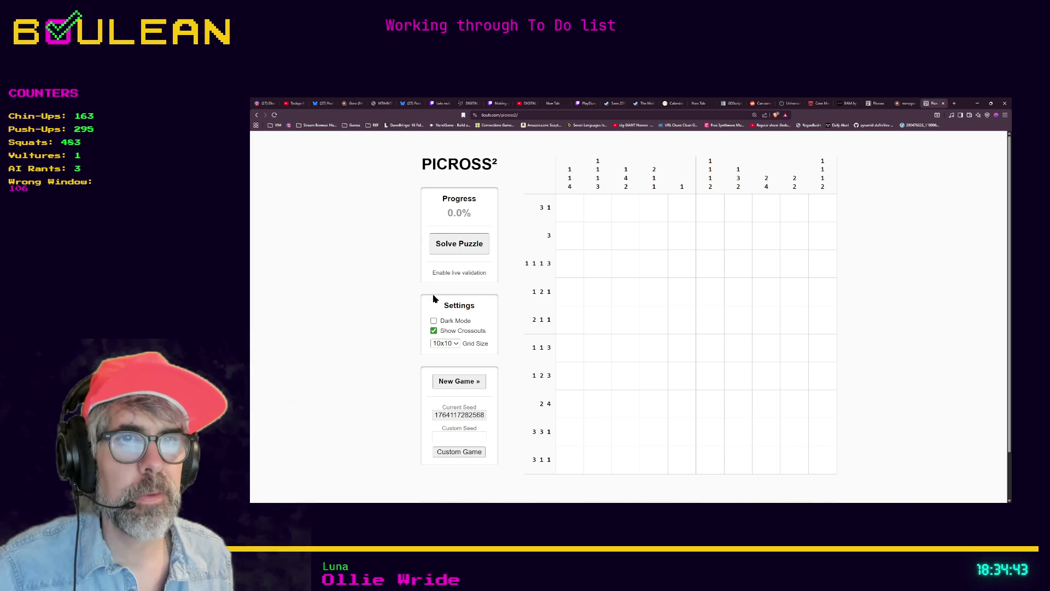
{"action": "left_click", "coordinate": [434, 321]}
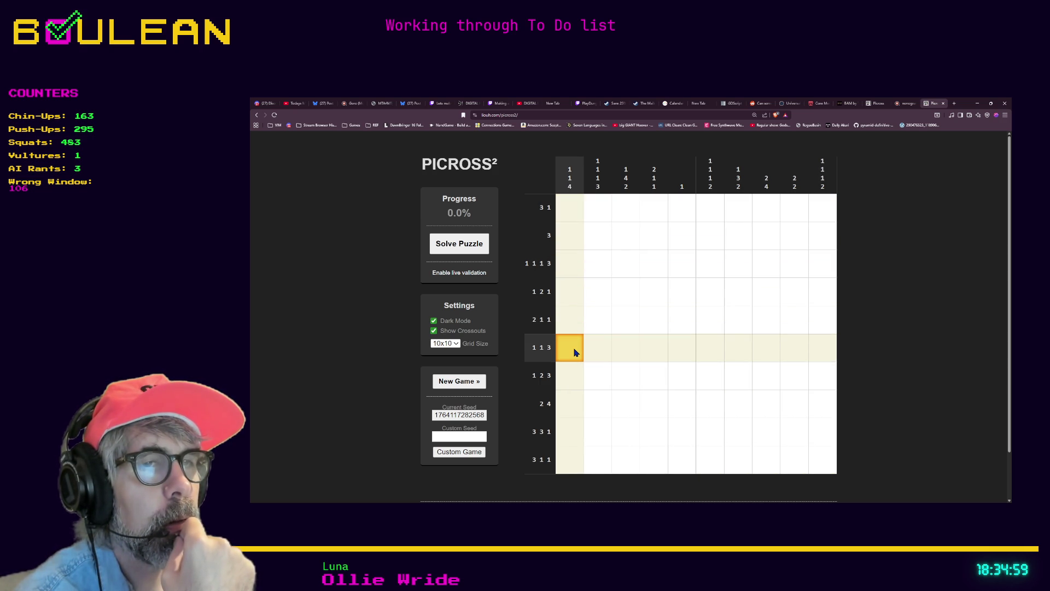
Step: Fill and cross out cells in Picross² columns 1–3, including column 3 of rows 3 1 1 and 3 3 1
{"action": "left_click", "coordinate": [569, 411]}
{"action": "left_click", "coordinate": [568, 381]}
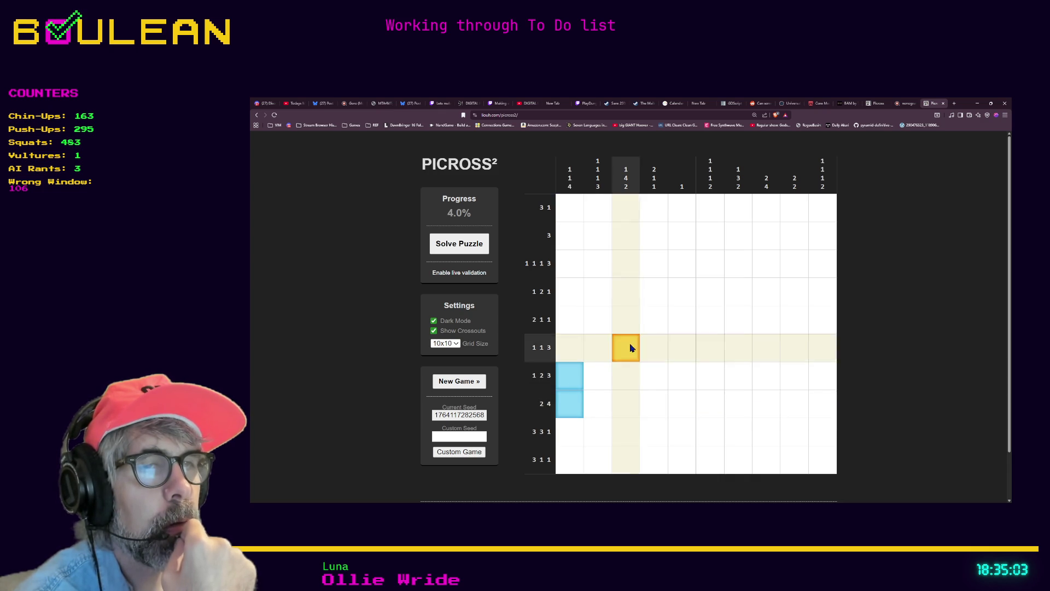
{"action": "right_click", "coordinate": [624, 411]}
{"action": "right_click", "coordinate": [604, 381]}
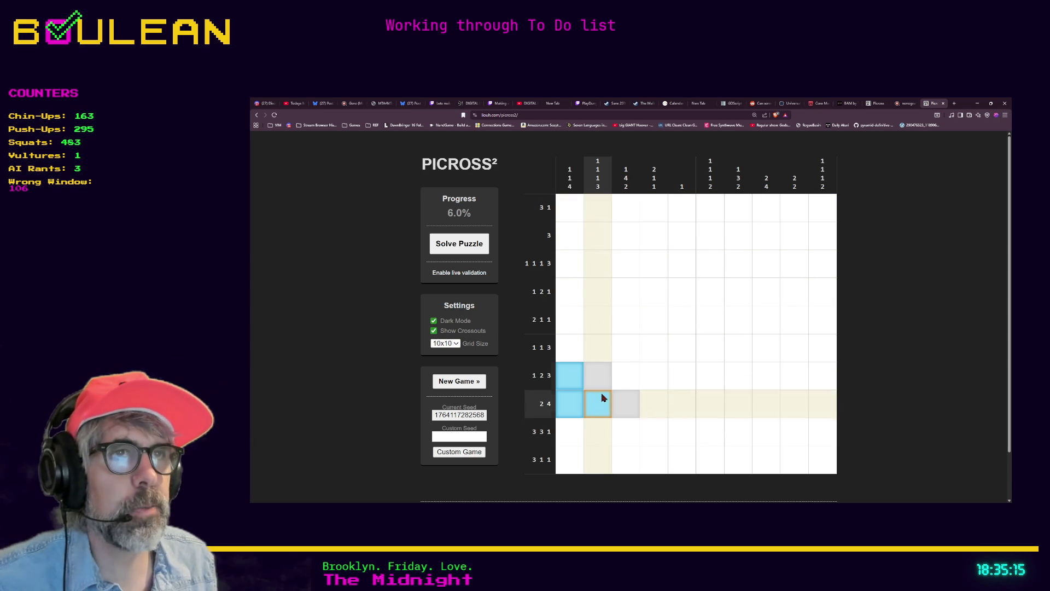
{"action": "left_click_drag", "start_coordinate": [597, 435], "coordinate": [600, 457]}
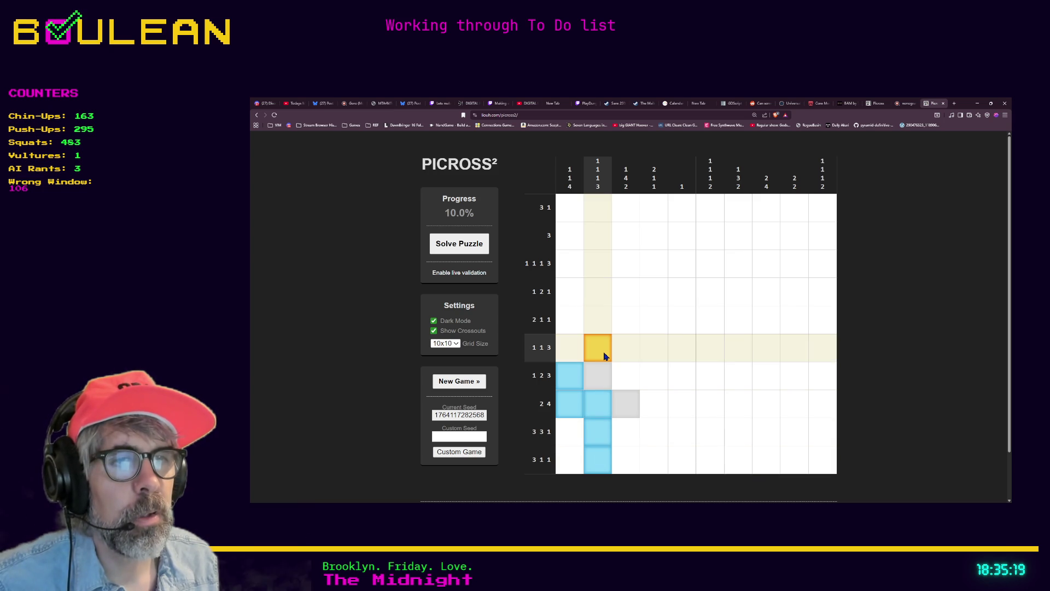
{"action": "left_click", "coordinate": [627, 434]}
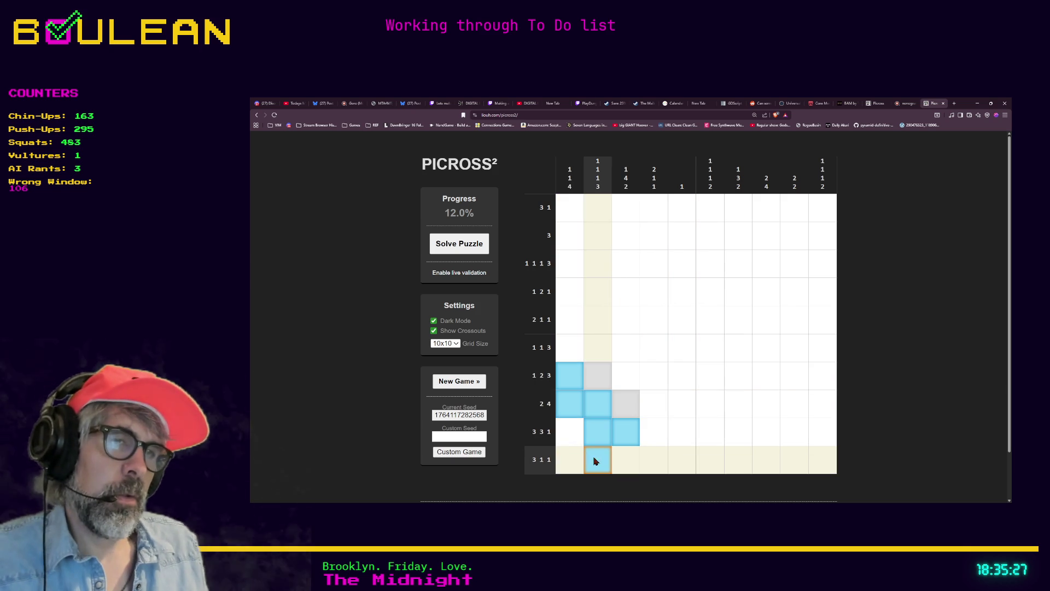
{"action": "left_click", "coordinate": [626, 463]}
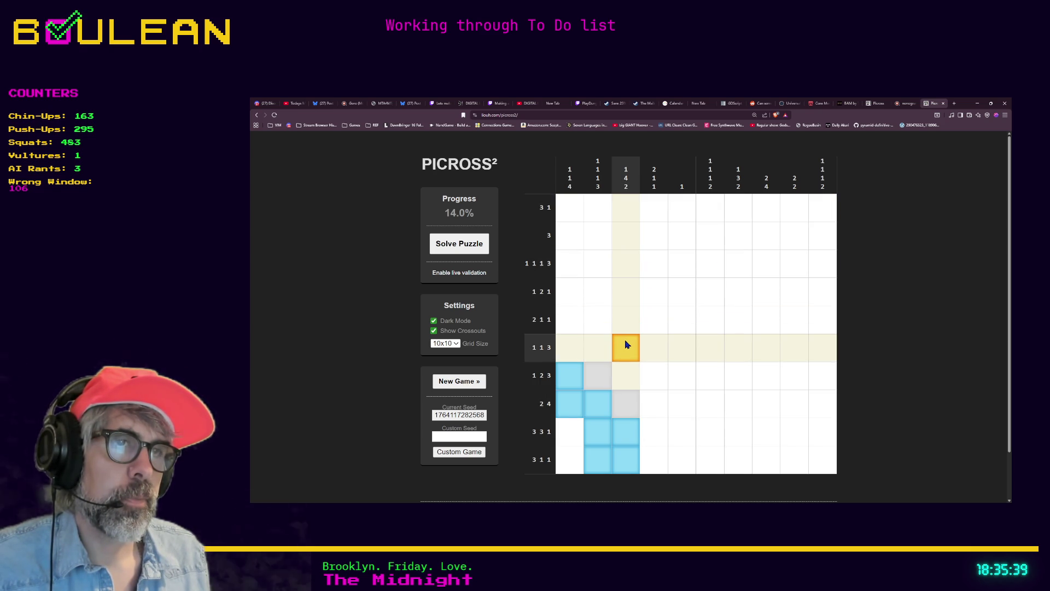
{"action": "left_click_drag", "start_coordinate": [624, 344], "coordinate": [626, 306]}
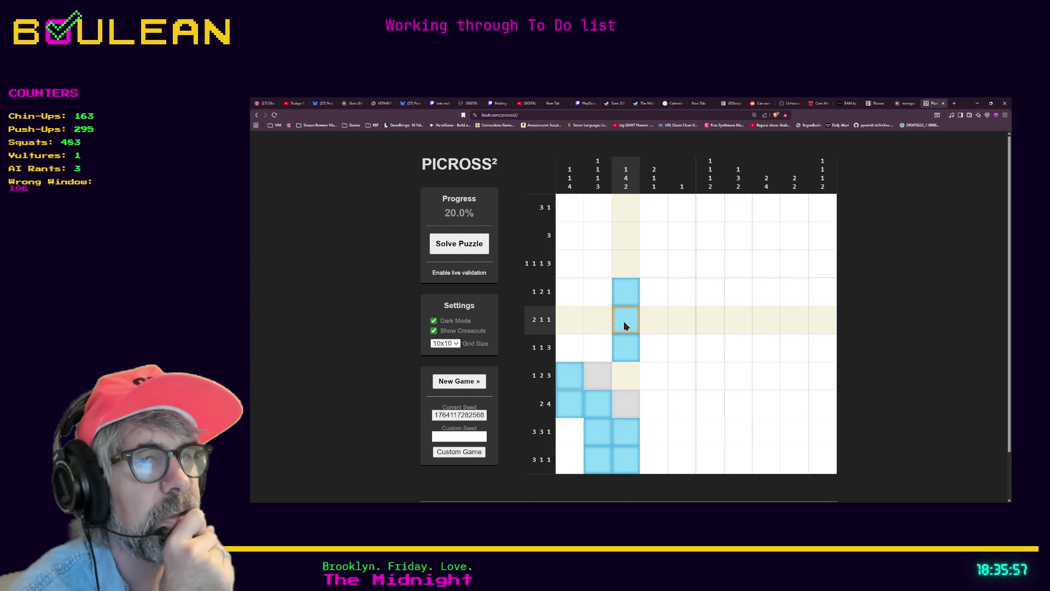
Step: Fill cells in columns 6 and 8 and settle column 2 with fills and cross-outs
{"action": "right_click", "coordinate": [571, 324]}
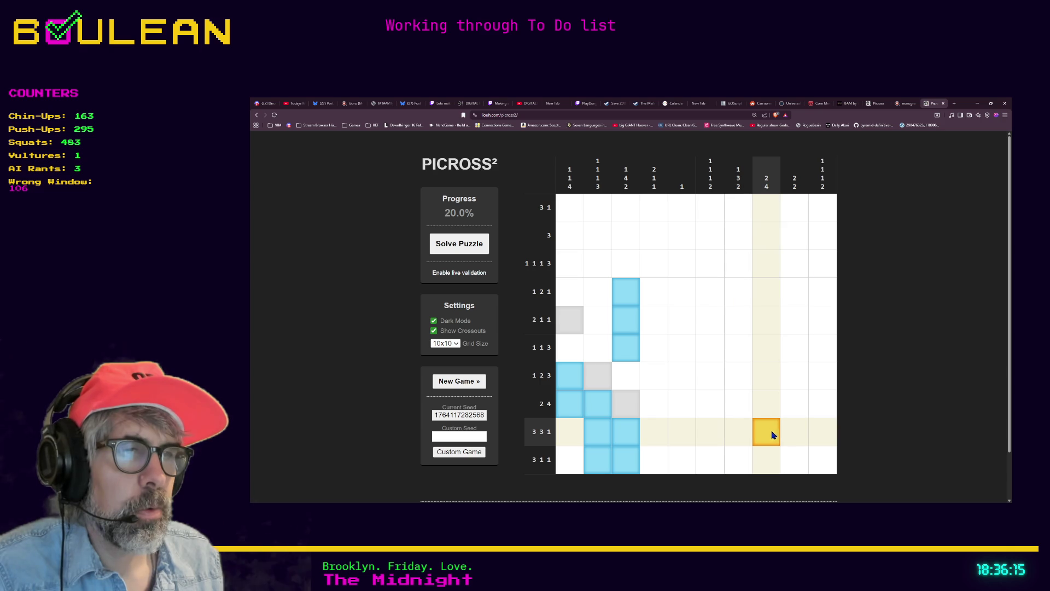
{"action": "left_click", "coordinate": [717, 439]}
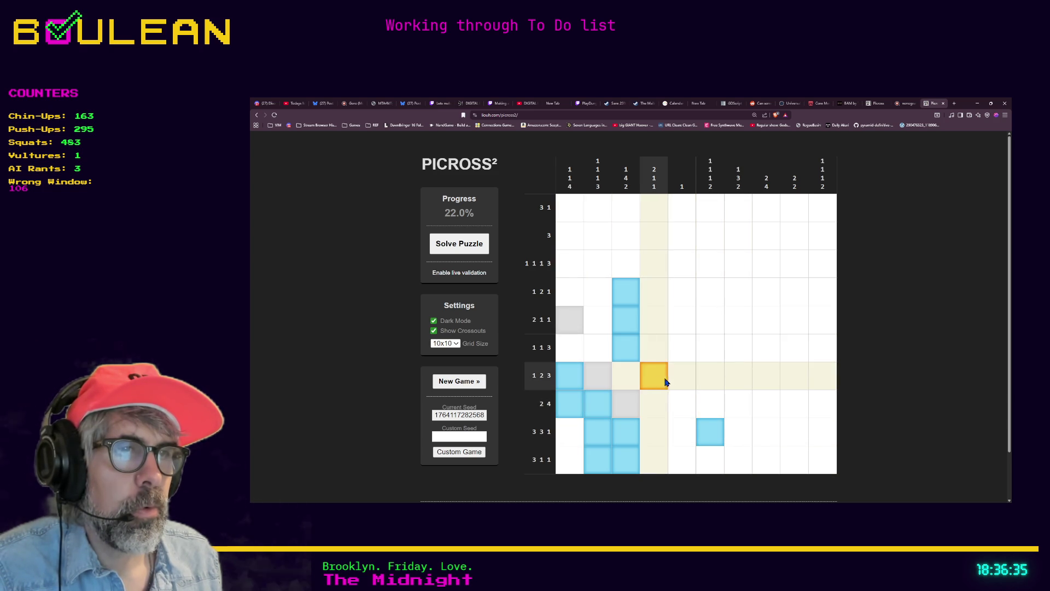
{"action": "left_click", "coordinate": [765, 380]}
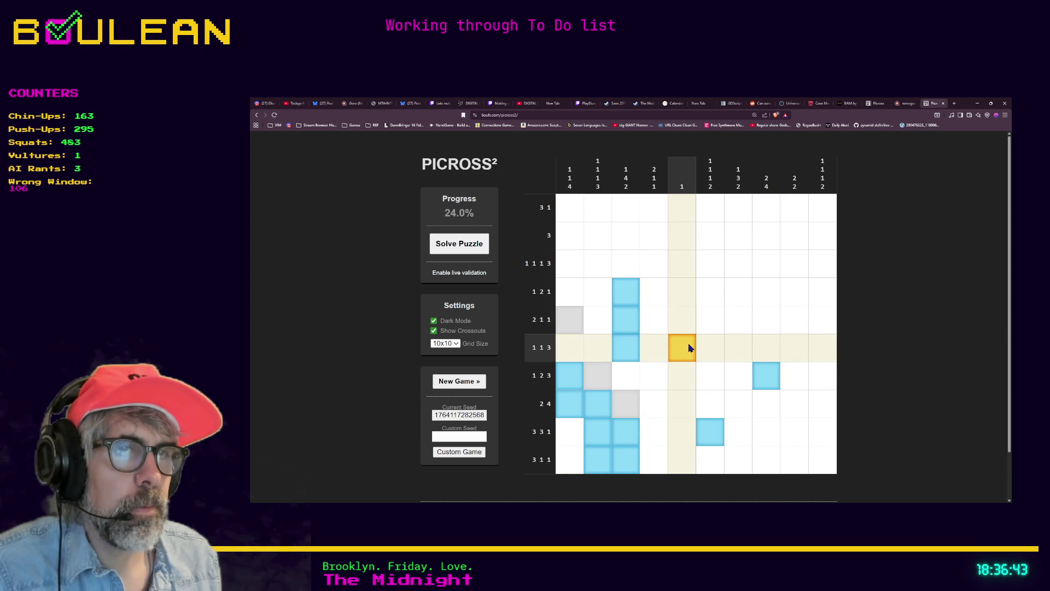
{"action": "right_click", "coordinate": [596, 348]}
{"action": "right_click", "coordinate": [650, 354]}
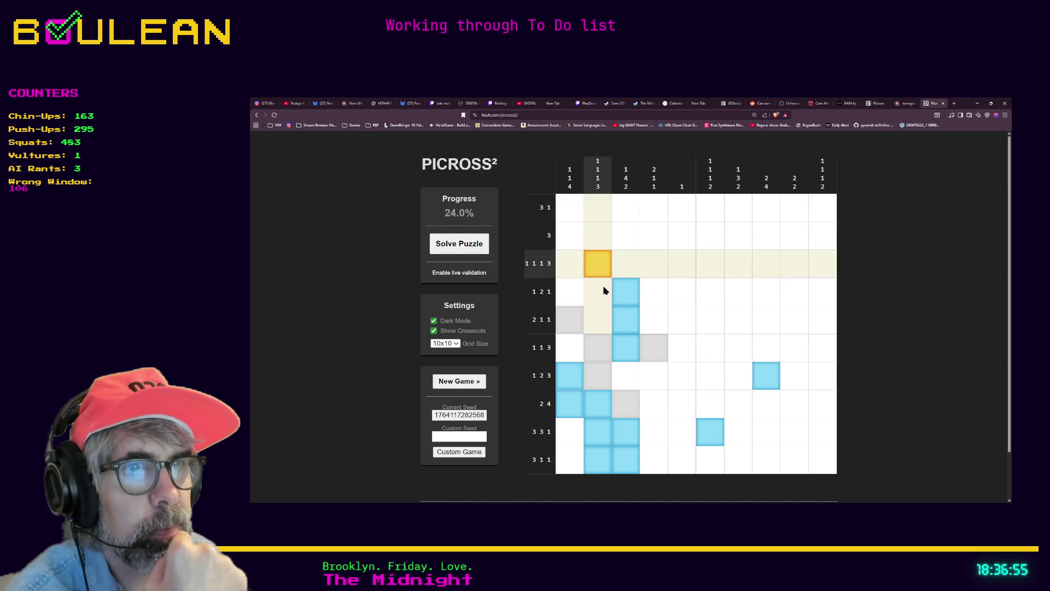
{"action": "left_click", "coordinate": [596, 328]}
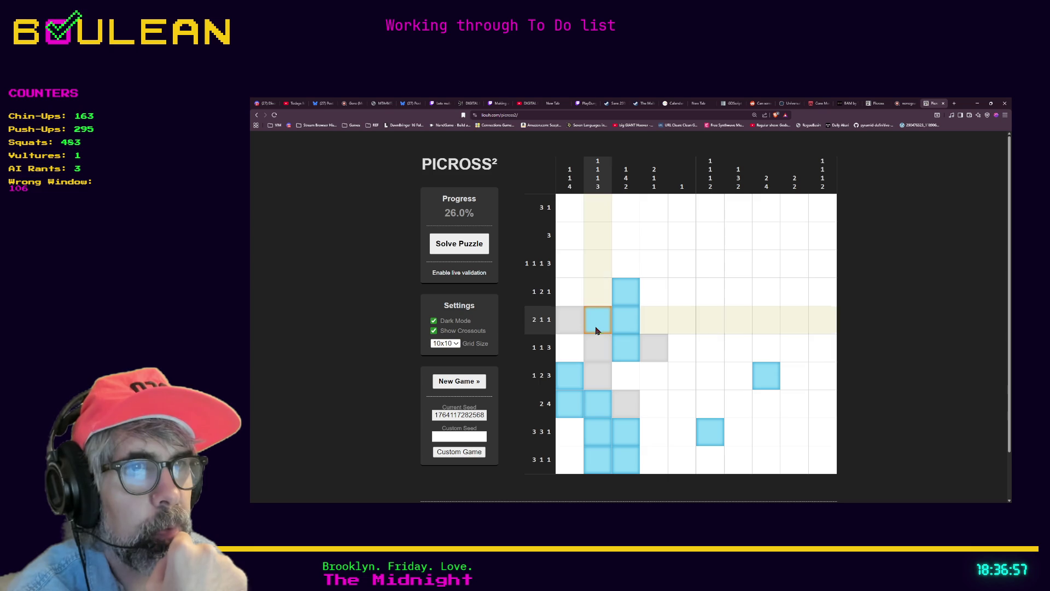
{"action": "right_click", "coordinate": [598, 294]}
{"action": "left_click", "coordinate": [602, 268]}
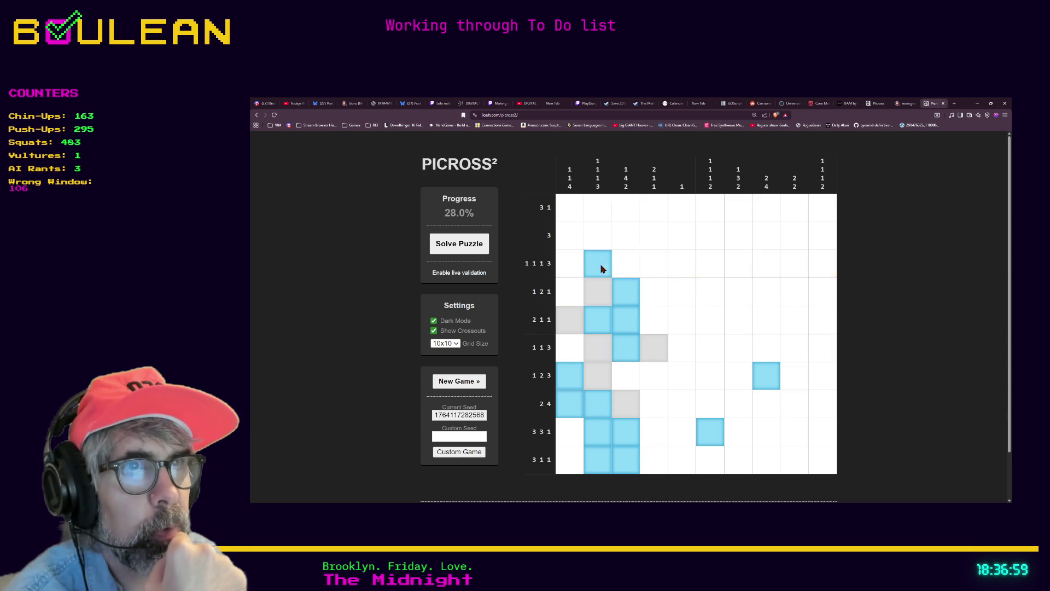
{"action": "right_click", "coordinate": [599, 237]}
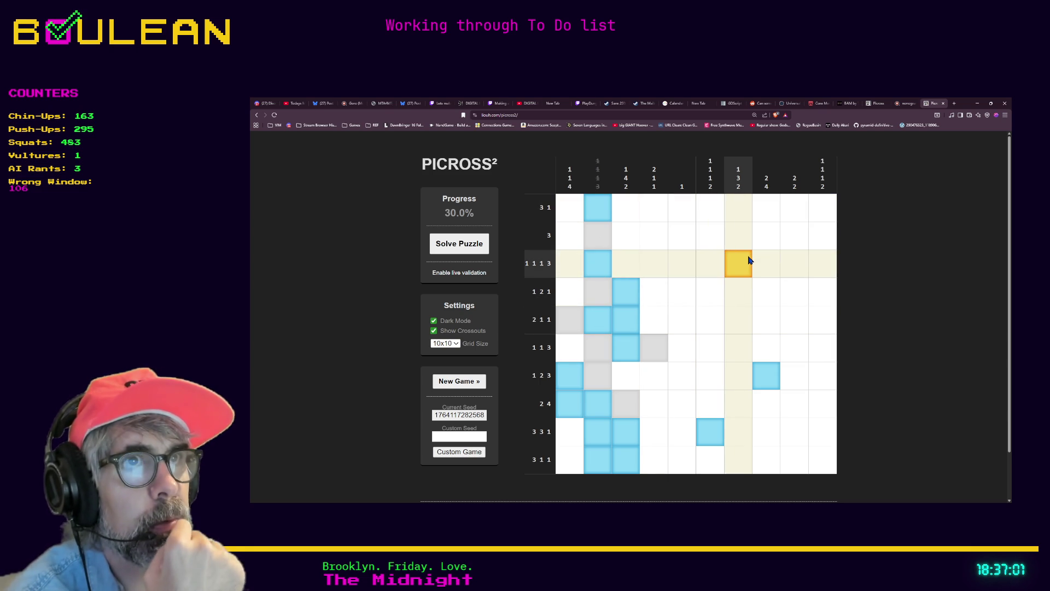
Step: Fill column 3 of the top row and columns 3–4 of row 1 2 3, crossing out empty cells
{"action": "left_click", "coordinate": [624, 208]}
{"action": "right_click", "coordinate": [627, 241]}
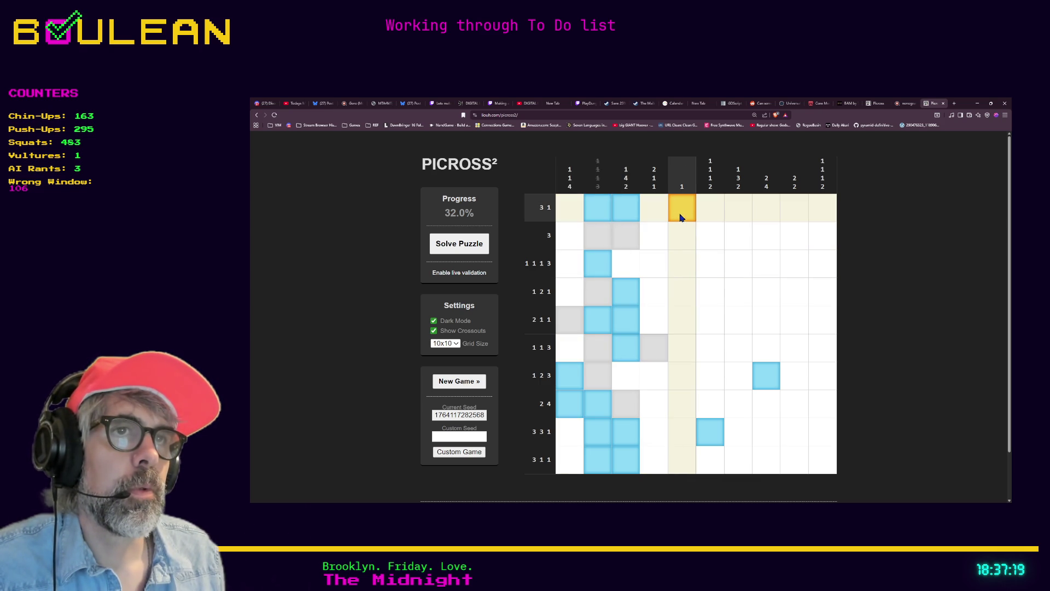
{"action": "right_click", "coordinate": [566, 246]}
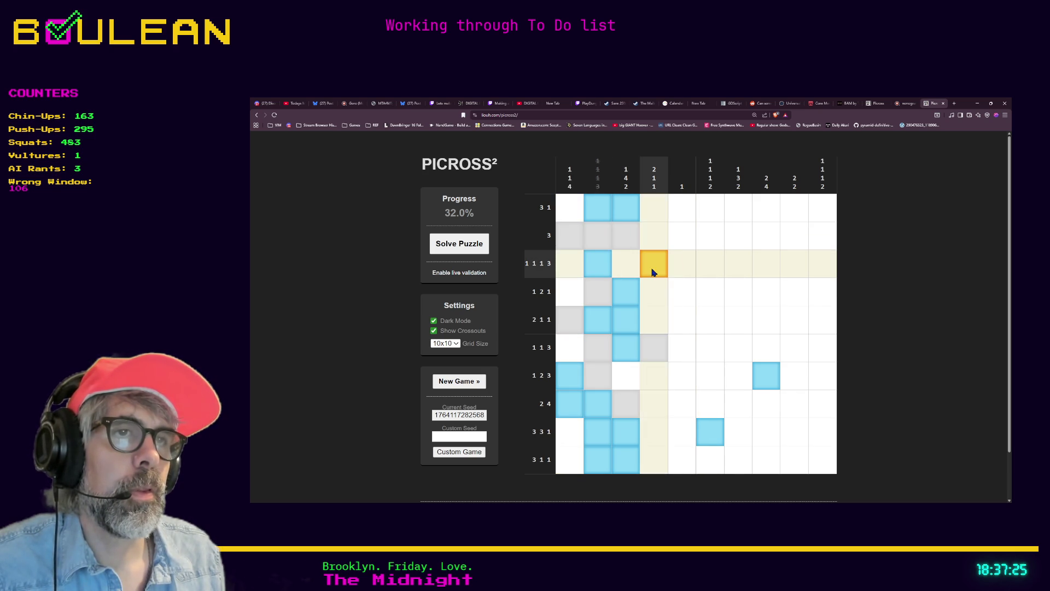
{"action": "right_click", "coordinate": [628, 270]}
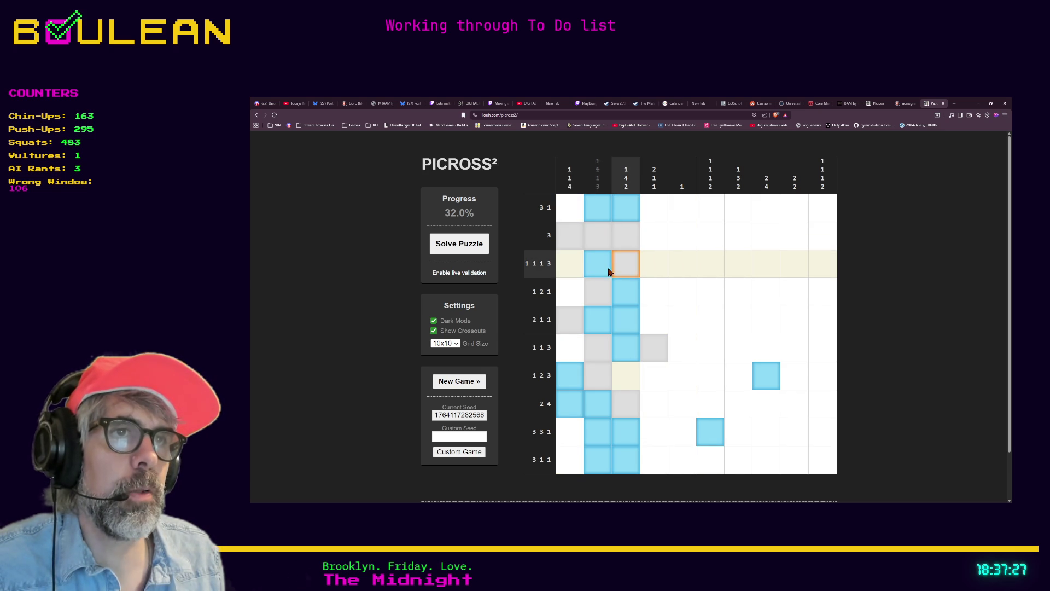
{"action": "right_click", "coordinate": [569, 265]}
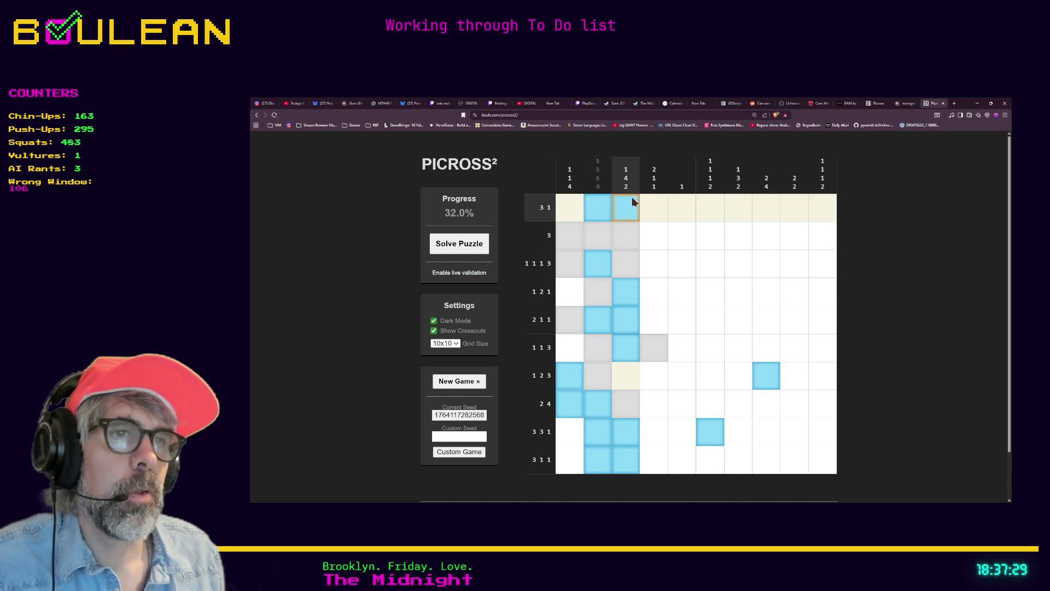
{"action": "left_click", "coordinate": [631, 380]}
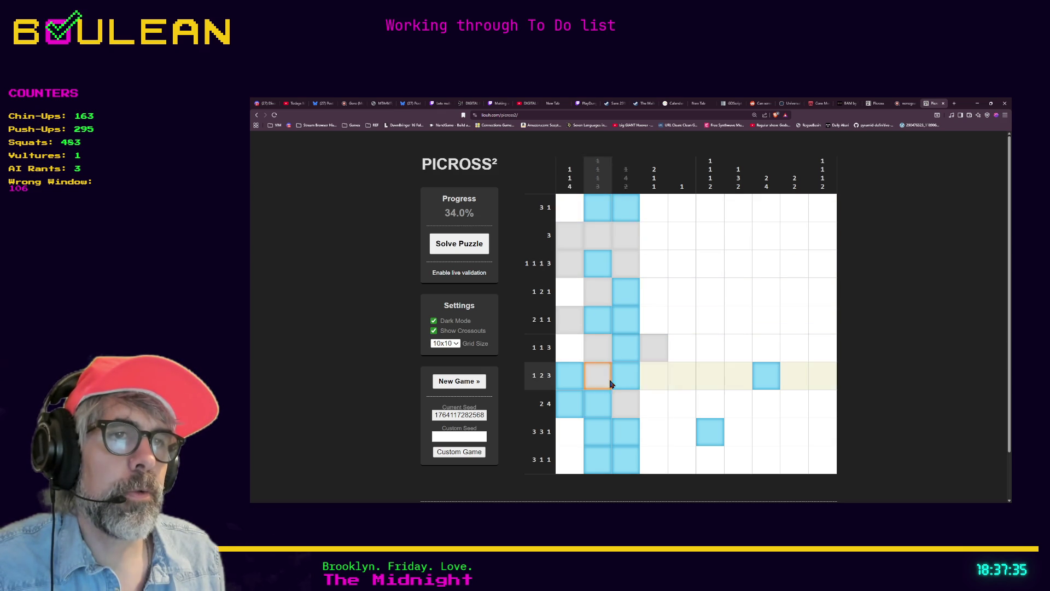
{"action": "left_click", "coordinate": [658, 381]}
{"action": "right_click", "coordinate": [688, 385]}
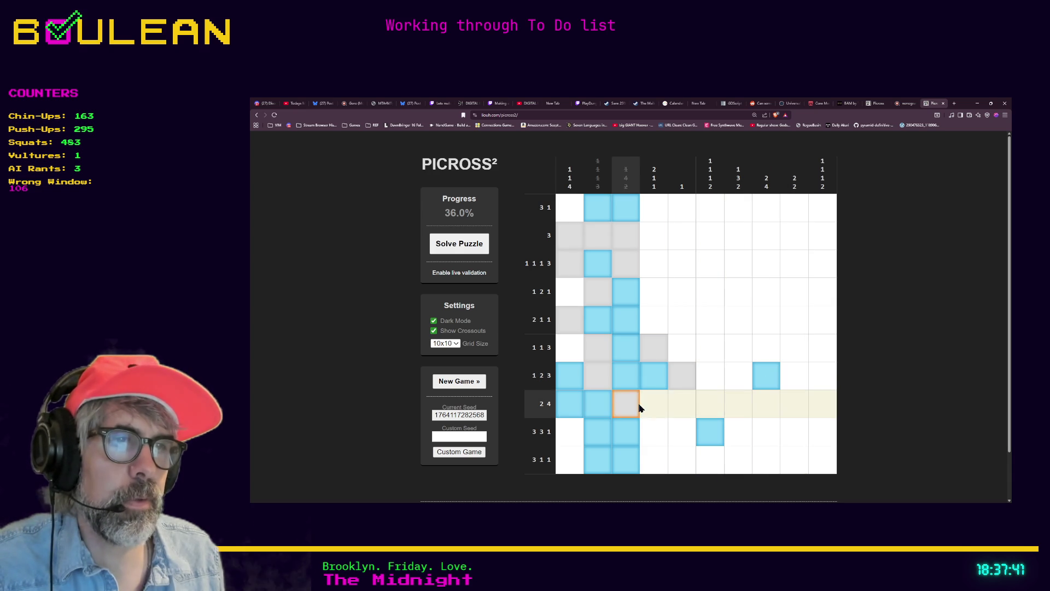
{"action": "left_click", "coordinate": [738, 408]}
Step: Fill column 2 of row 3 3 1 and cross out column 4 of row 1 2 1
{"action": "left_click", "coordinate": [593, 434]}
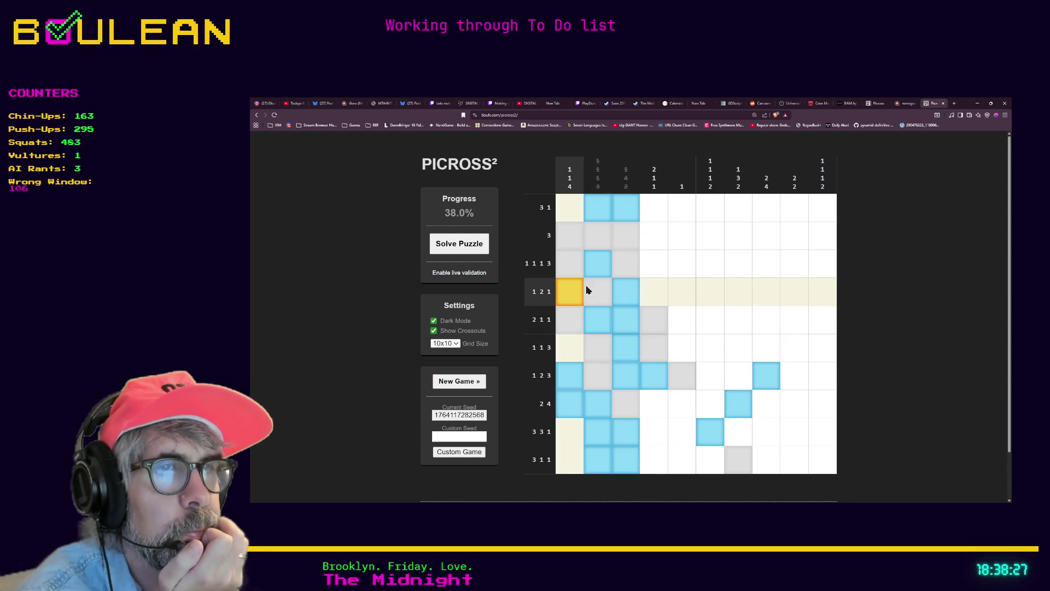
{"action": "right_click", "coordinate": [655, 294]}
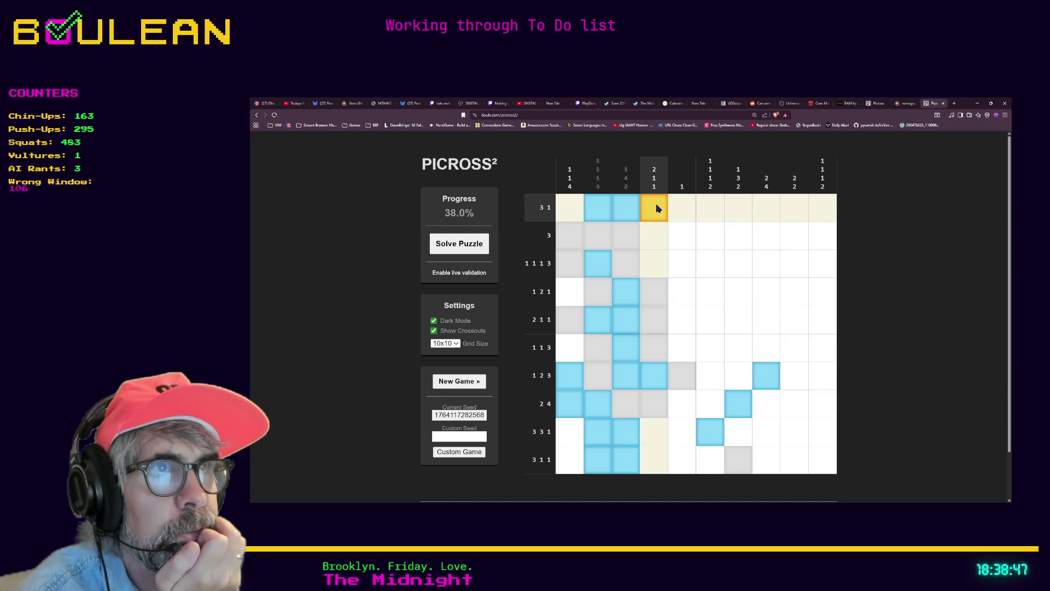
Step: Complete the row clued 3 and cross out columns 8–9 of the top row
{"action": "left_click", "coordinate": [651, 238]}
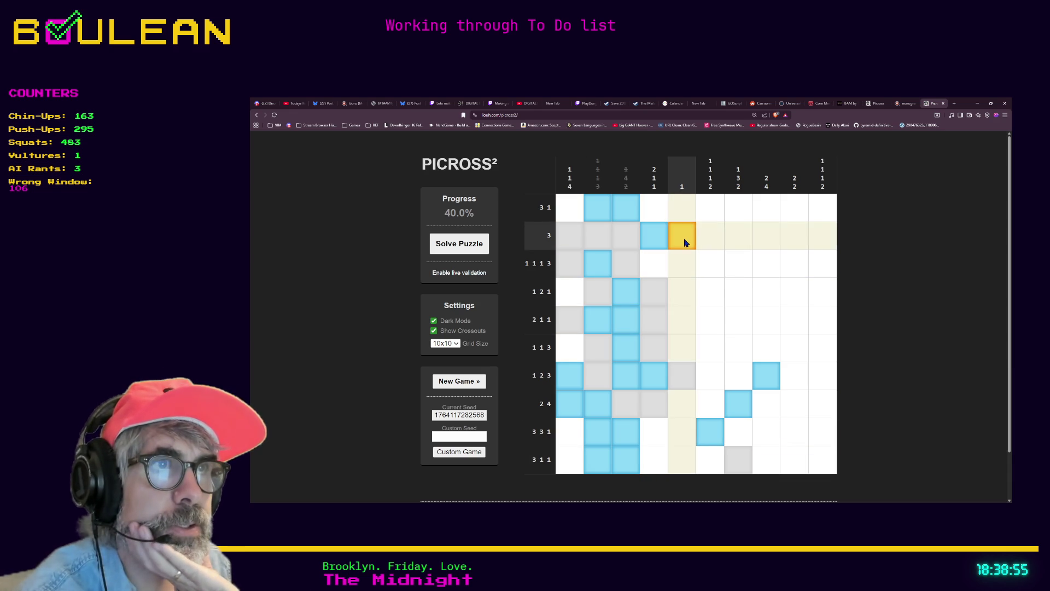
{"action": "left_click", "coordinate": [709, 240]}
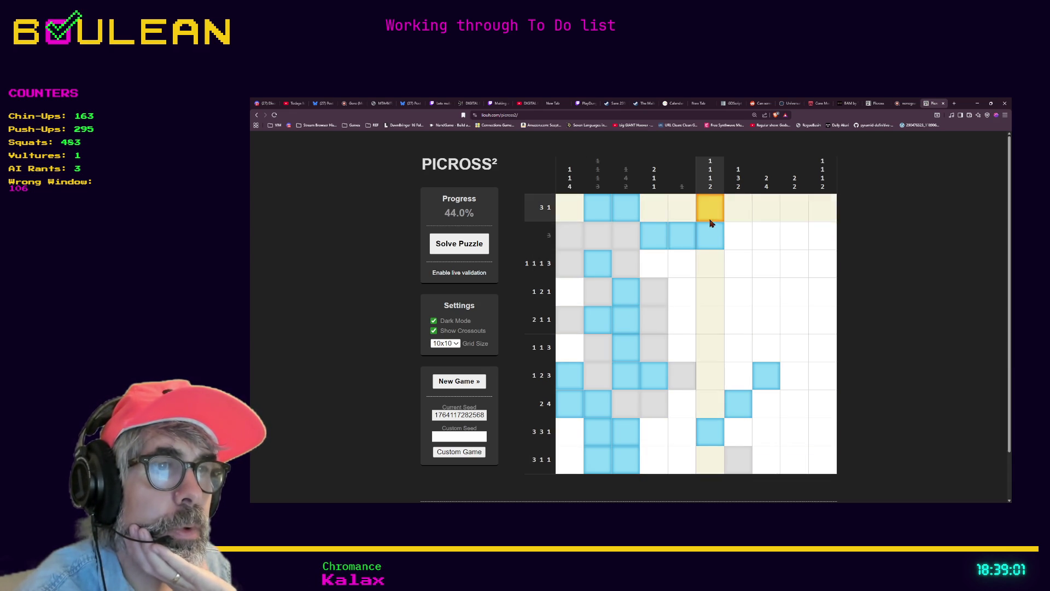
{"action": "left_click_drag", "start_coordinate": [738, 240], "coordinate": [815, 242]}
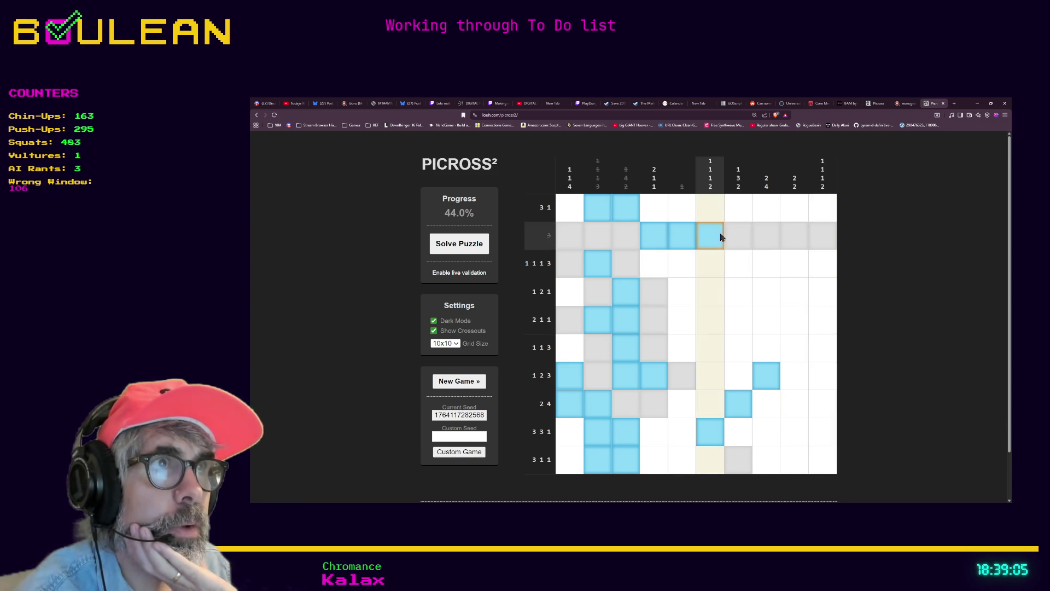
{"action": "right_click", "coordinate": [763, 219]}
{"action": "right_click", "coordinate": [792, 206]}
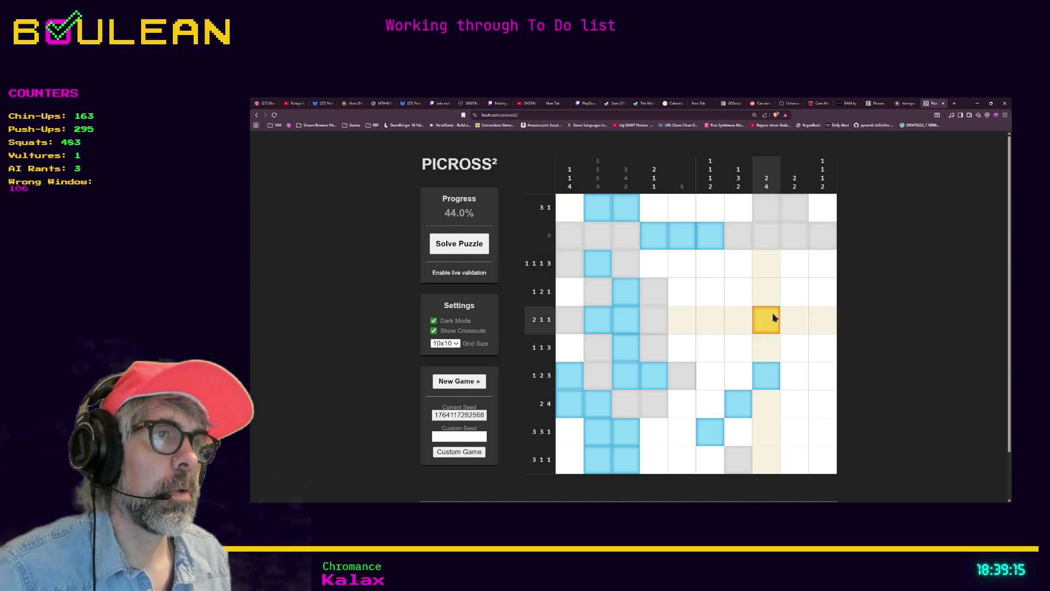
Step: Fill column 8 in rows 1 2 1, 1 2 3 and 2 4; cross out column 5 of row 3 3 1
{"action": "left_click", "coordinate": [765, 293]}
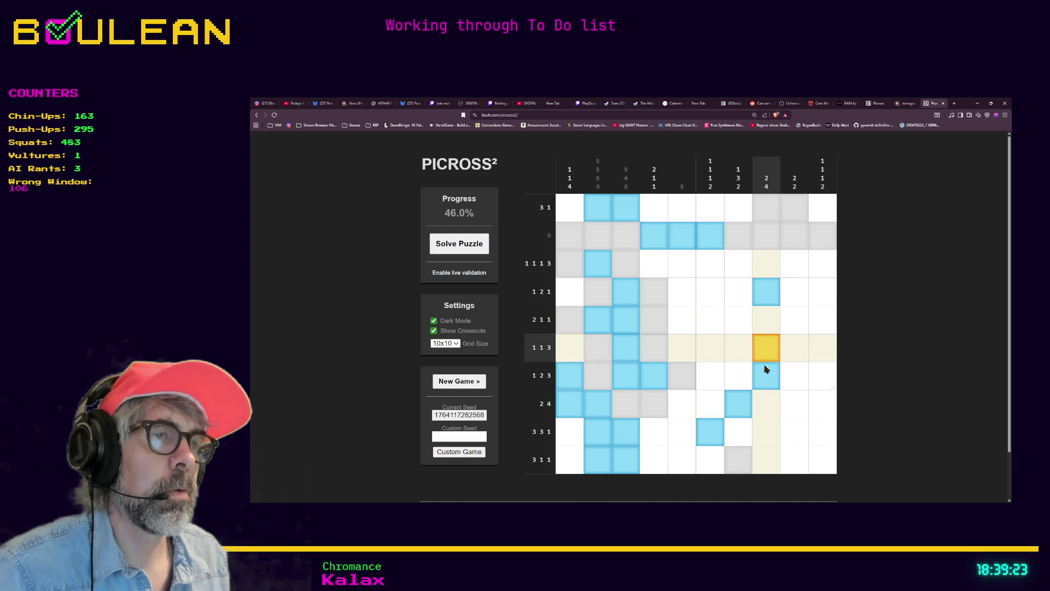
{"action": "left_click", "coordinate": [768, 410]}
{"action": "left_click", "coordinate": [773, 433]}
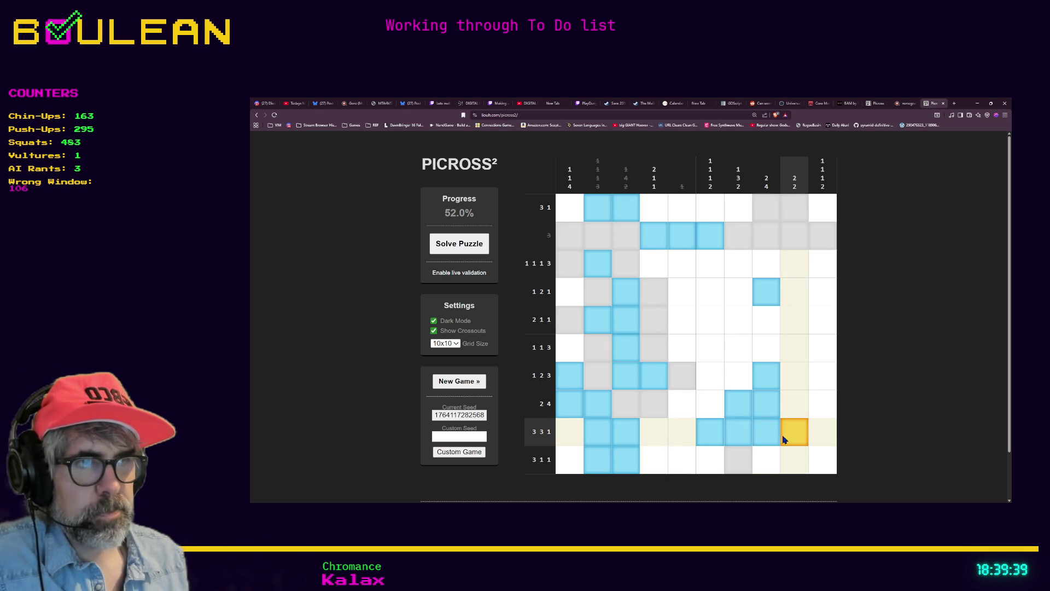
{"action": "right_click", "coordinate": [682, 436]}
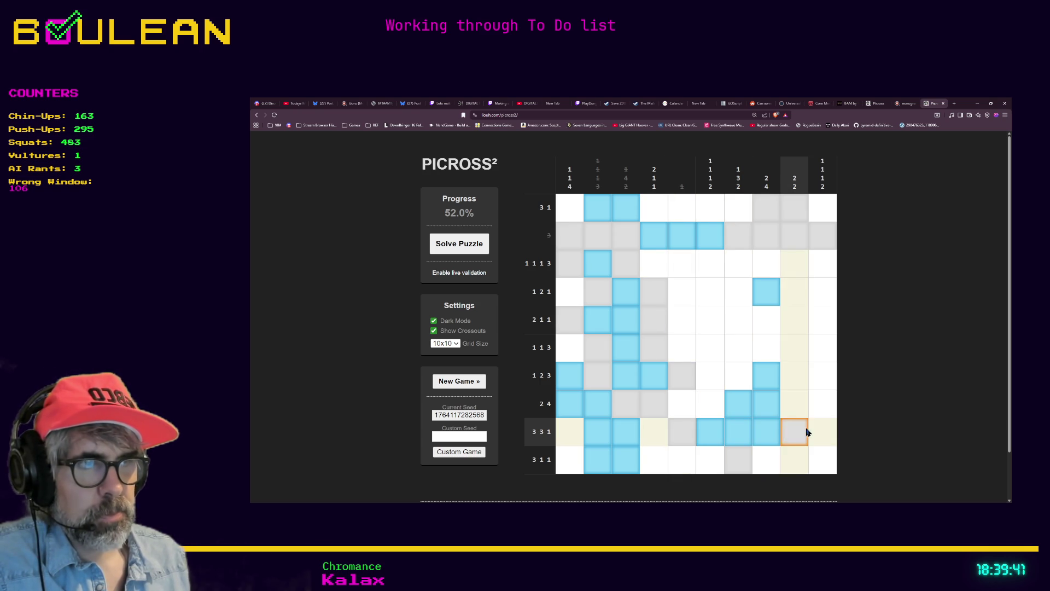
Step: Fill columns 10 and 1 of row 3 3 1 to finish that row
{"action": "left_click", "coordinate": [824, 435]}
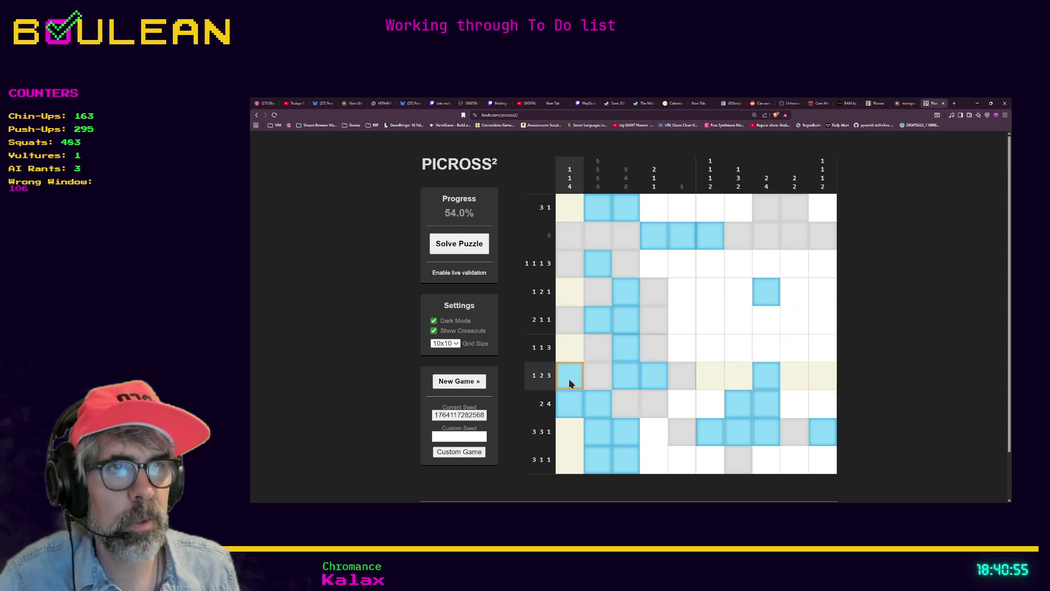
{"action": "left_click", "coordinate": [569, 434]}
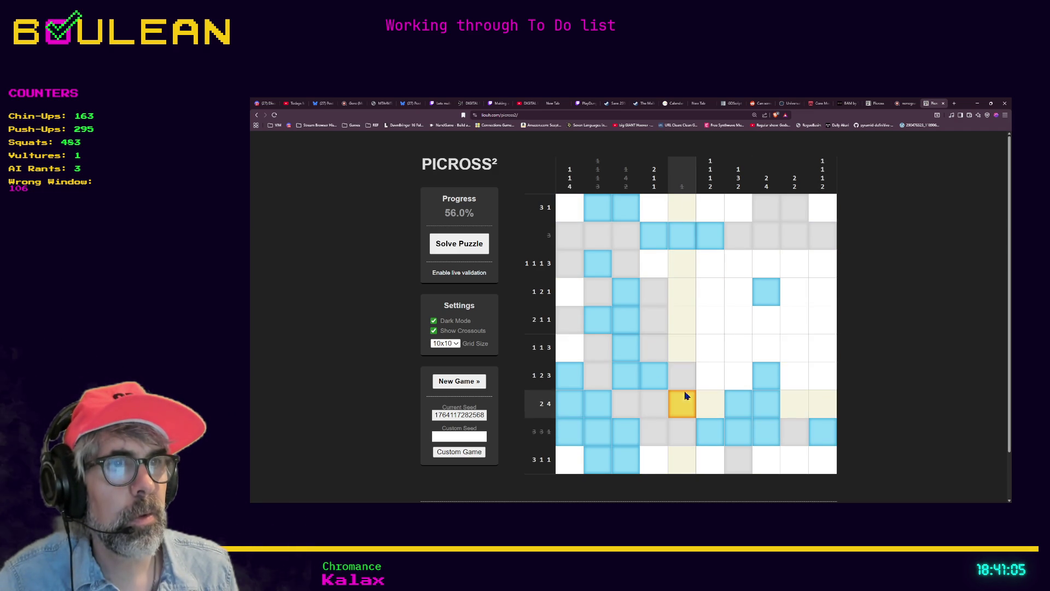
Step: Cross out column 5, work column 9, and fill the three-cell run in row 1 1 3
{"action": "right_click", "coordinate": [681, 207]}
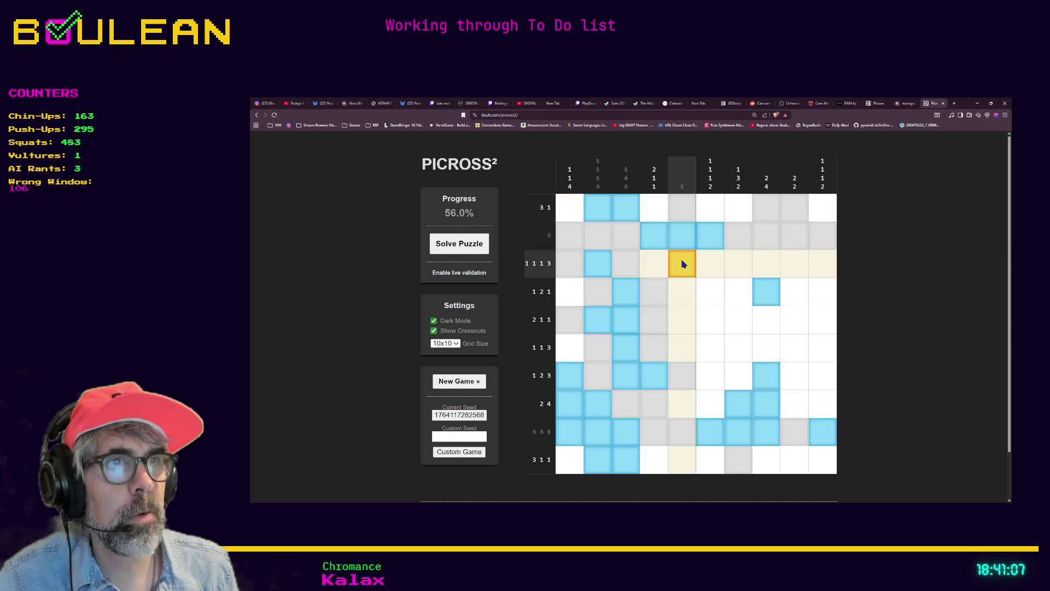
{"action": "left_click_drag", "start_coordinate": [687, 287], "coordinate": [683, 458]}
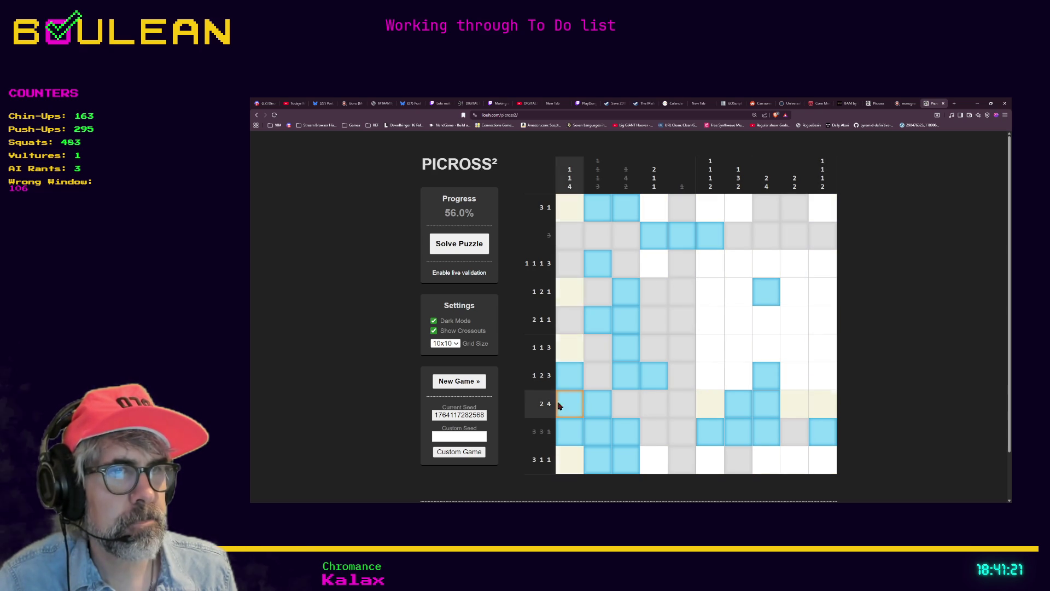
{"action": "left_click", "coordinate": [794, 409]}
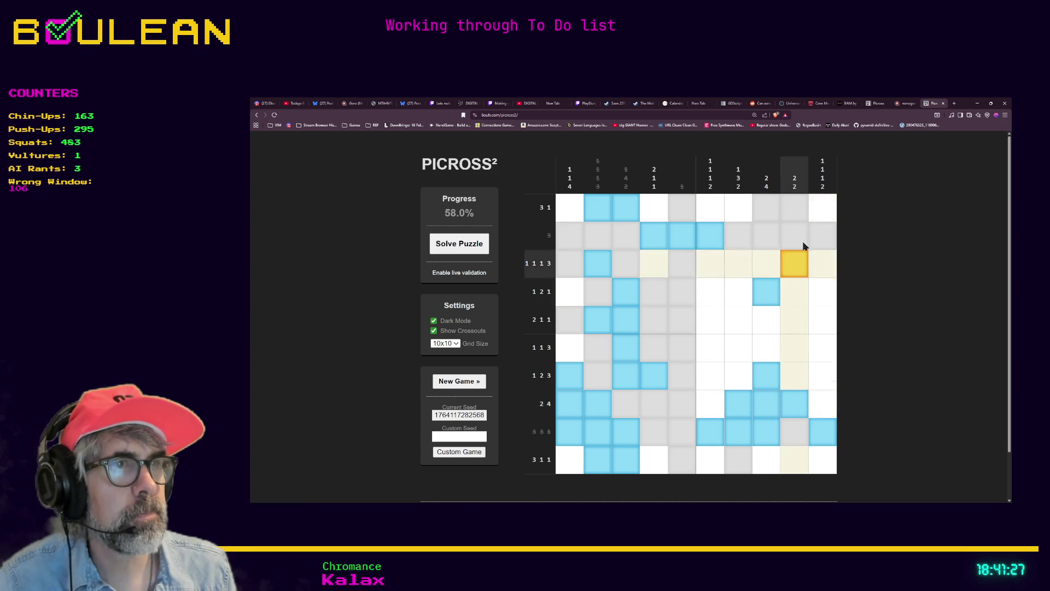
{"action": "left_click", "coordinate": [794, 376]}
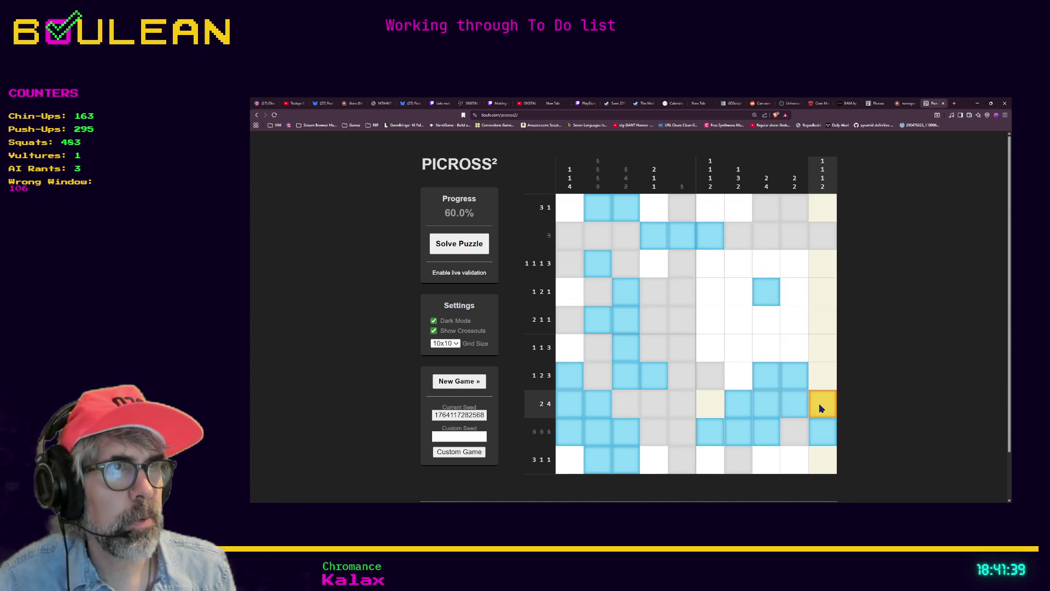
{"action": "right_click", "coordinate": [796, 354]}
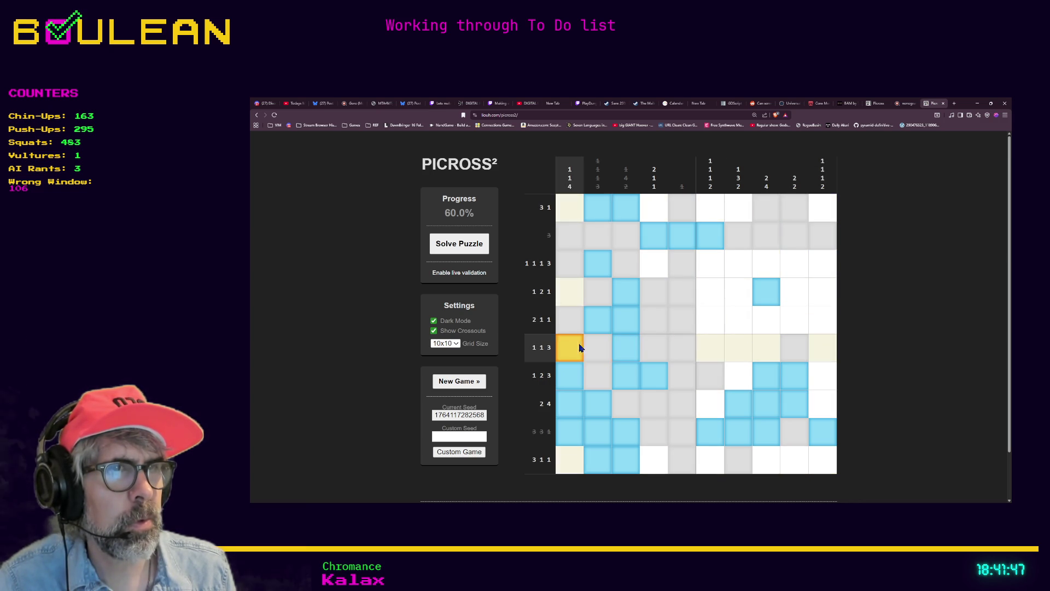
{"action": "left_click_drag", "start_coordinate": [712, 355], "coordinate": [763, 353]}
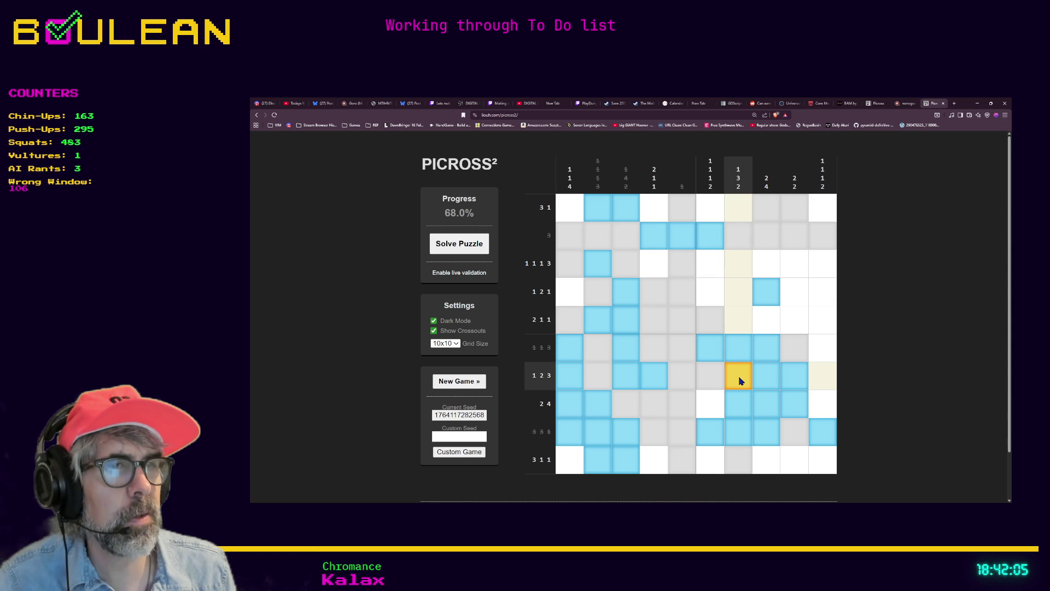
Step: Fill cells in columns 7, 8 and 10, crossing out the last cell of row 2 4
{"action": "left_click", "coordinate": [739, 320]}
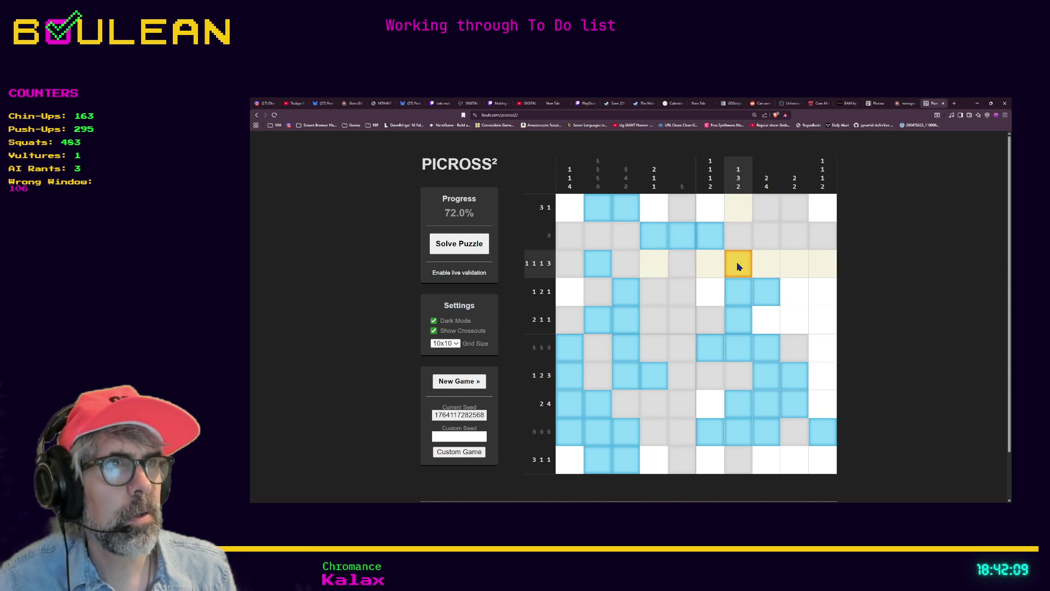
{"action": "left_click", "coordinate": [735, 211]}
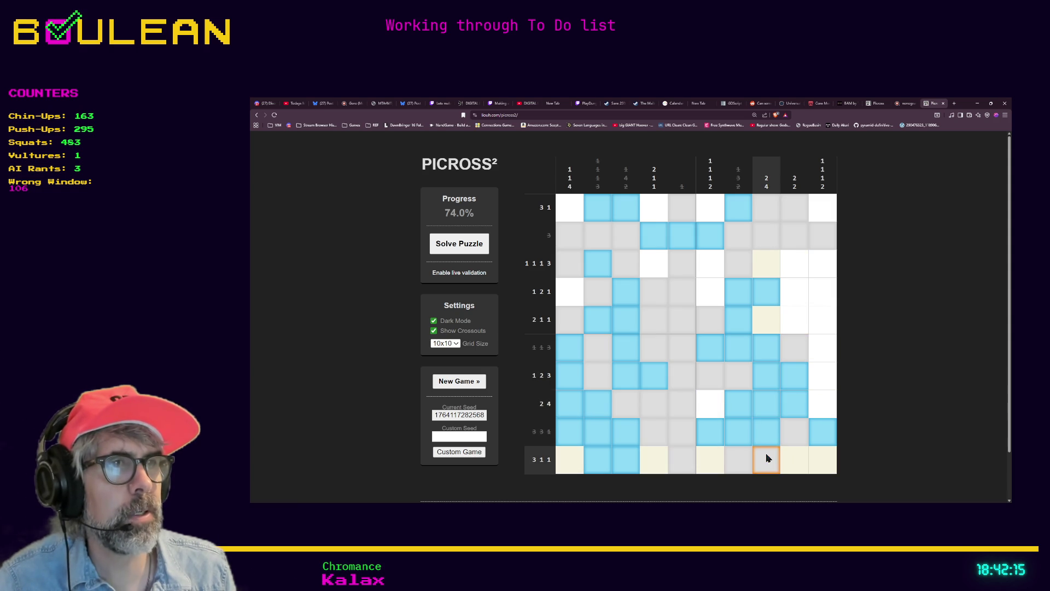
{"action": "left_click", "coordinate": [768, 268]}
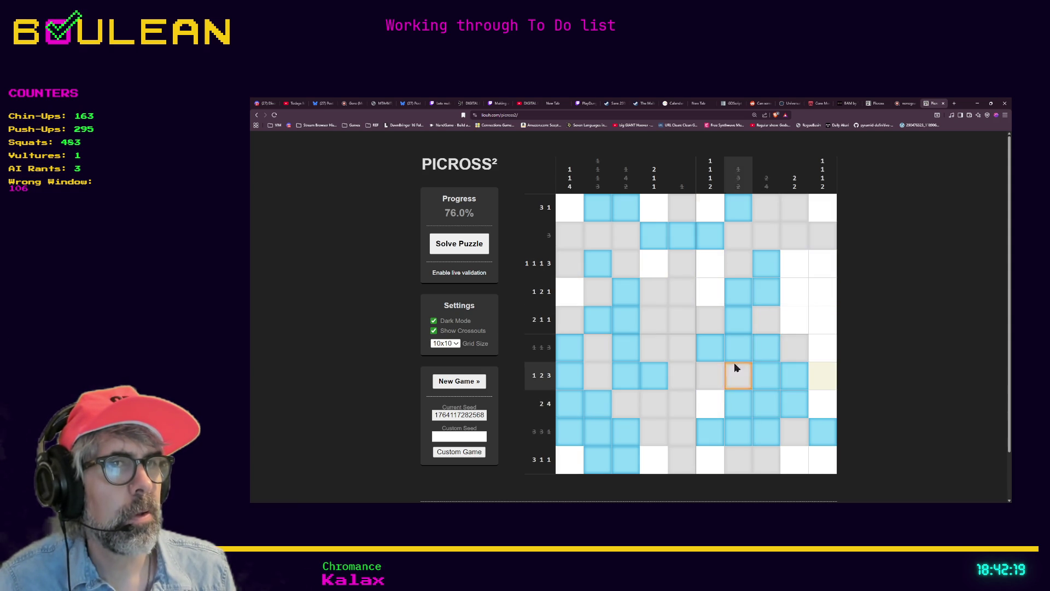
{"action": "left_click", "coordinate": [825, 378]}
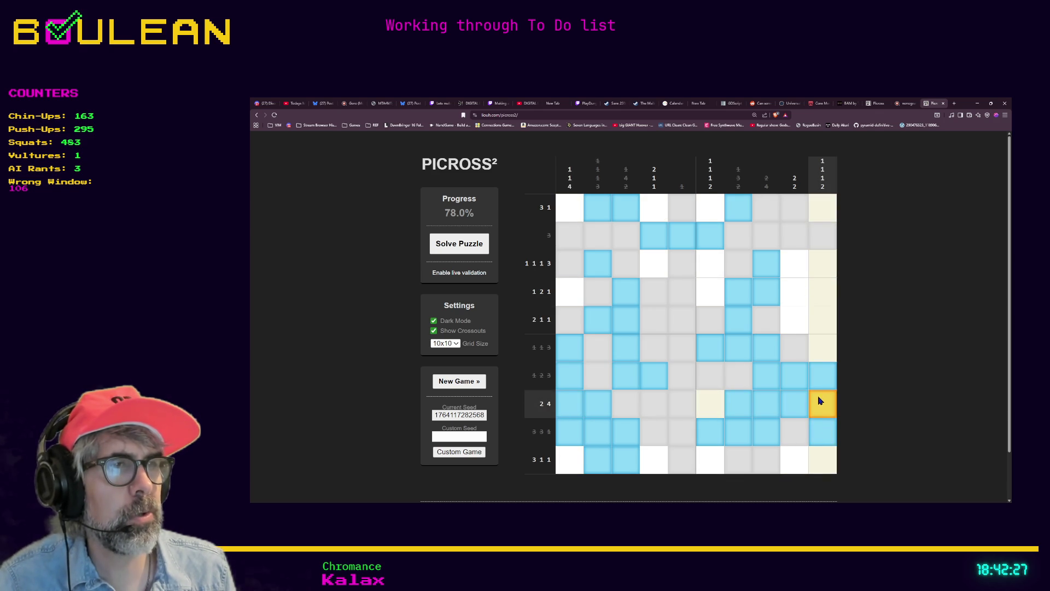
{"action": "left_click", "coordinate": [828, 461]}
{"action": "right_click", "coordinate": [828, 403]}
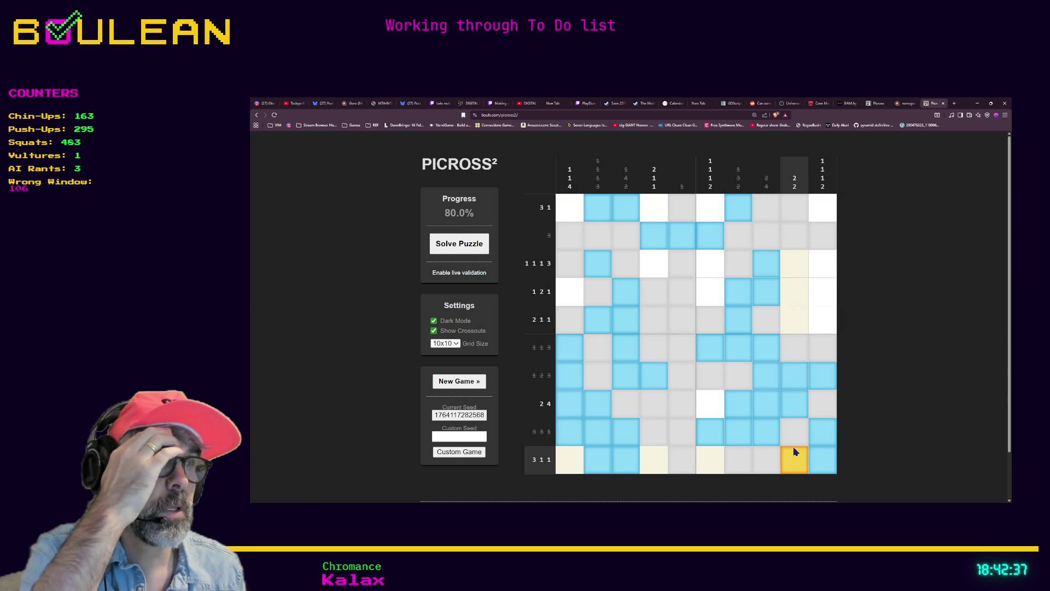
Step: Fill and then undo the wrong column 9 cell in row 1 2 1; switch to original Picross
{"action": "left_click", "coordinate": [800, 299]}
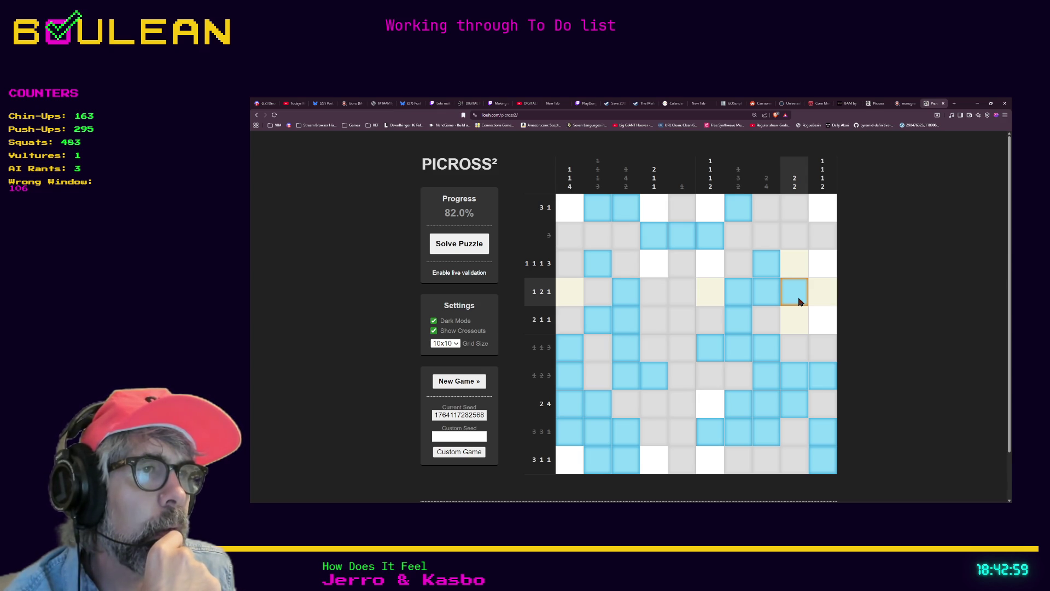
{"action": "left_click", "coordinate": [799, 301]}
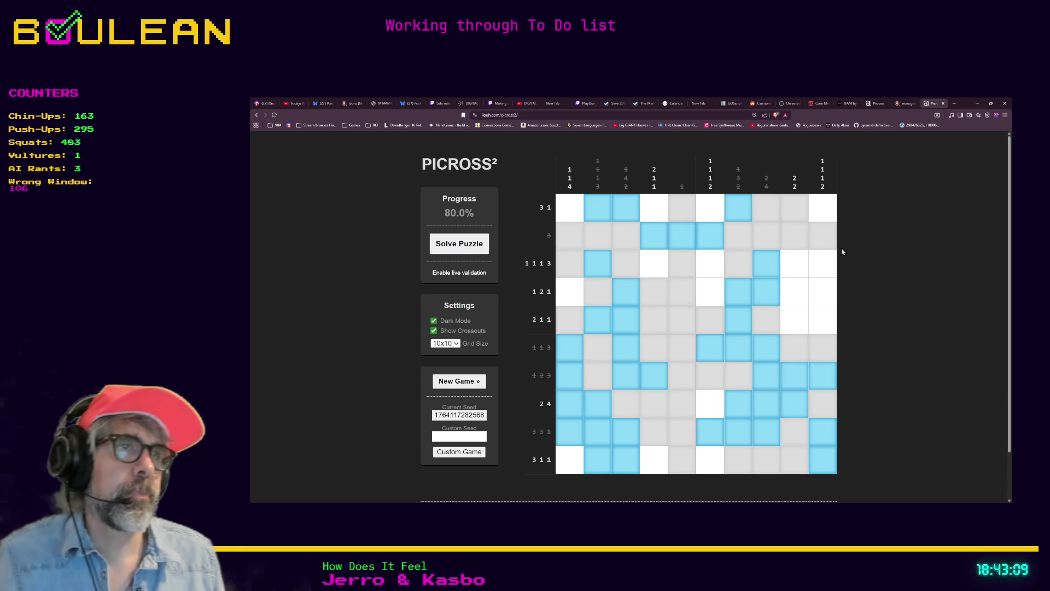
{"action": "left_click", "coordinate": [468, 273]}
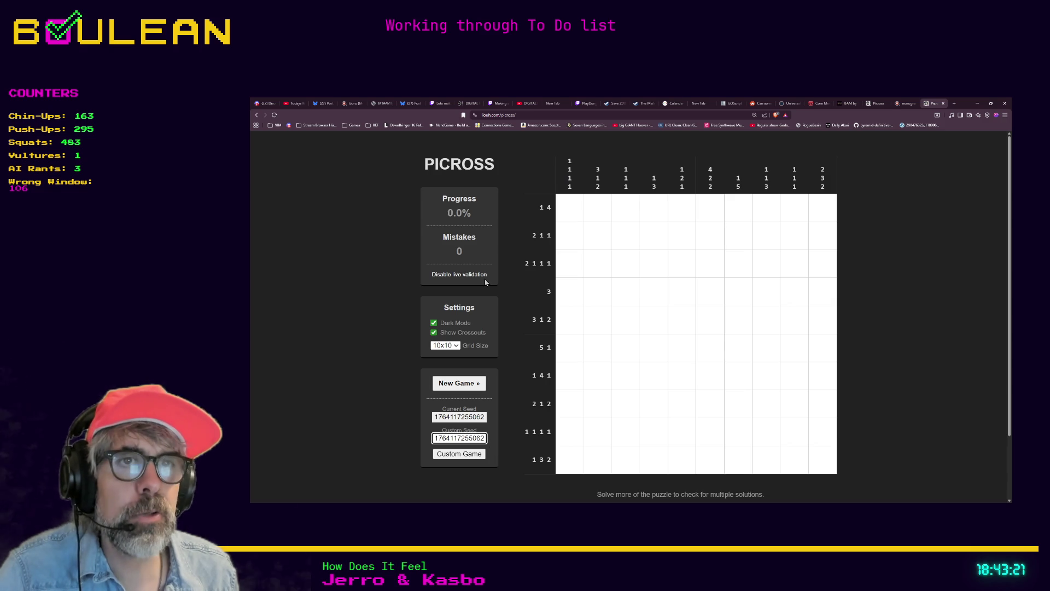
Step: Toggle Dark Mode off and back on, then reload a blank 10x10 puzzle via Custom Game
{"action": "left_click", "coordinate": [433, 325]}
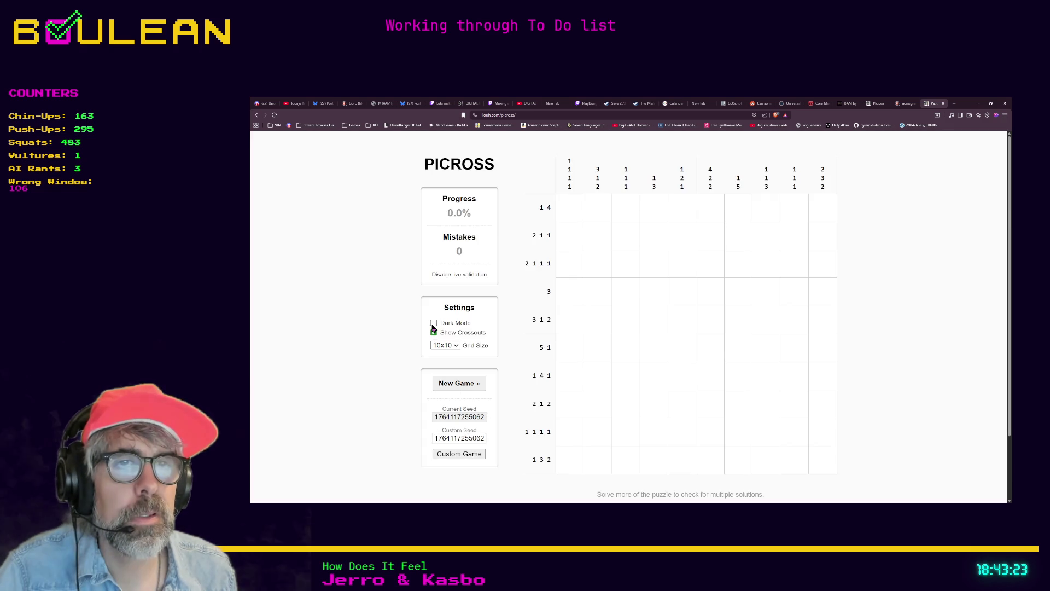
{"action": "left_click", "coordinate": [433, 327]}
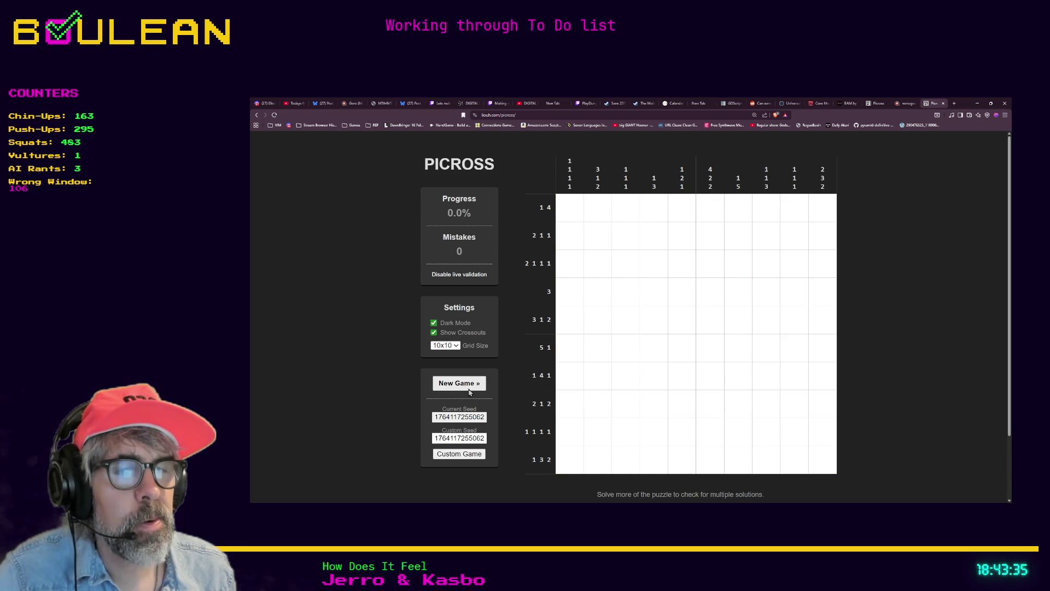
{"action": "left_click", "coordinate": [456, 459]}
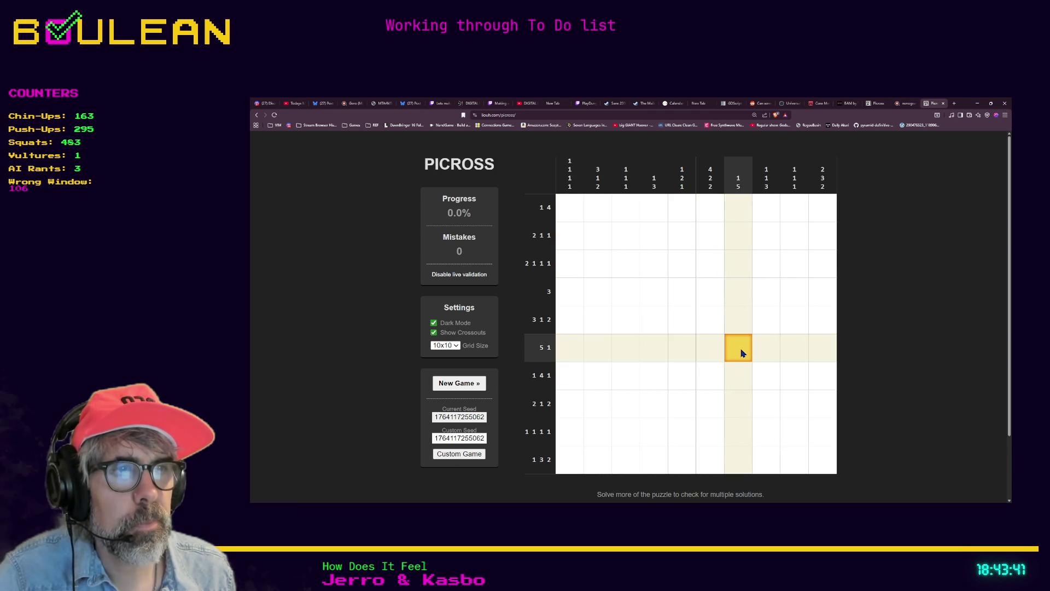
Step: Fill cells in rows 5 1, 1 4 1 and column 1 5, crossing out column 5 around them
{"action": "left_click", "coordinate": [692, 354]}
{"action": "left_click", "coordinate": [661, 355]}
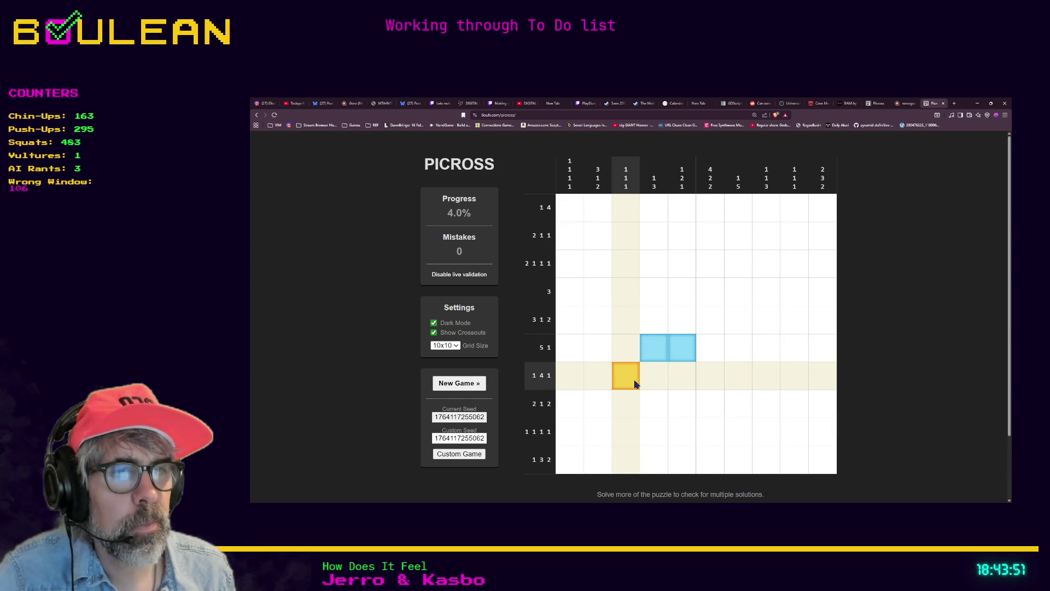
{"action": "left_click_drag", "start_coordinate": [712, 381], "coordinate": [687, 378]}
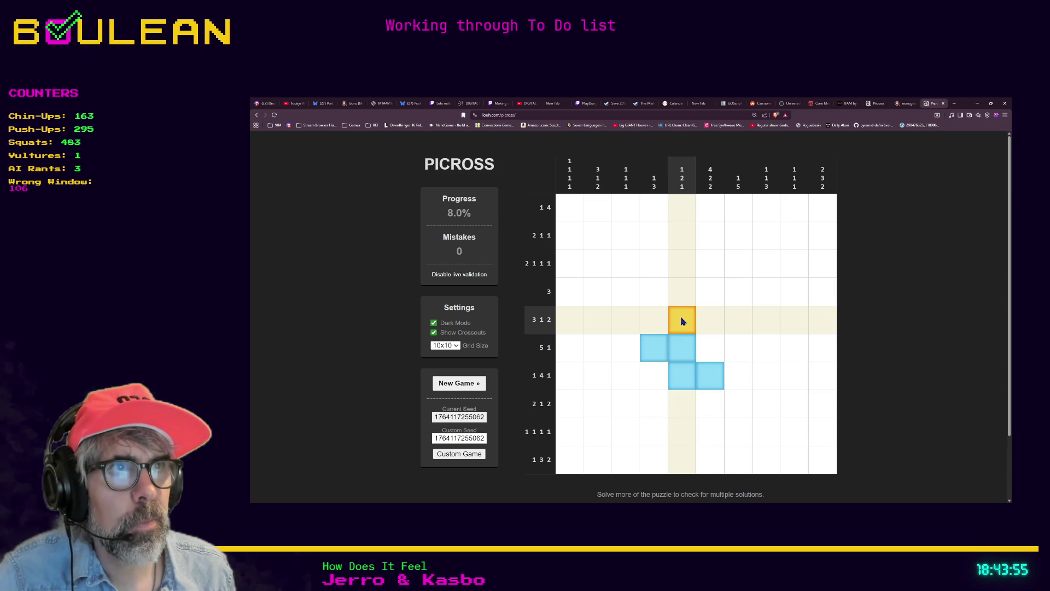
{"action": "right_click", "coordinate": [681, 323]}
{"action": "right_click", "coordinate": [680, 399]}
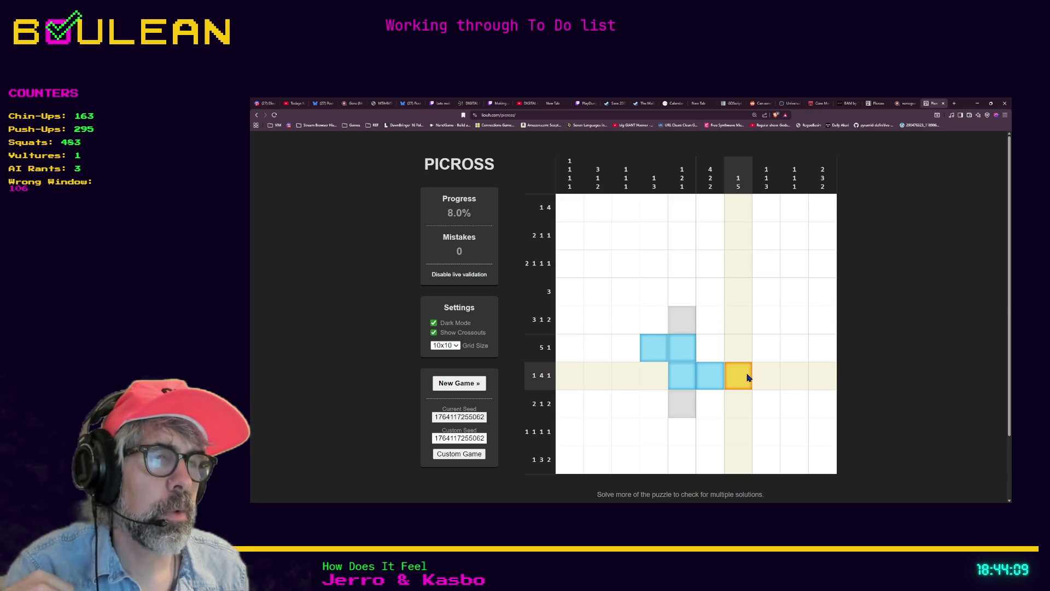
{"action": "left_click_drag", "start_coordinate": [747, 375], "coordinate": [743, 349]}
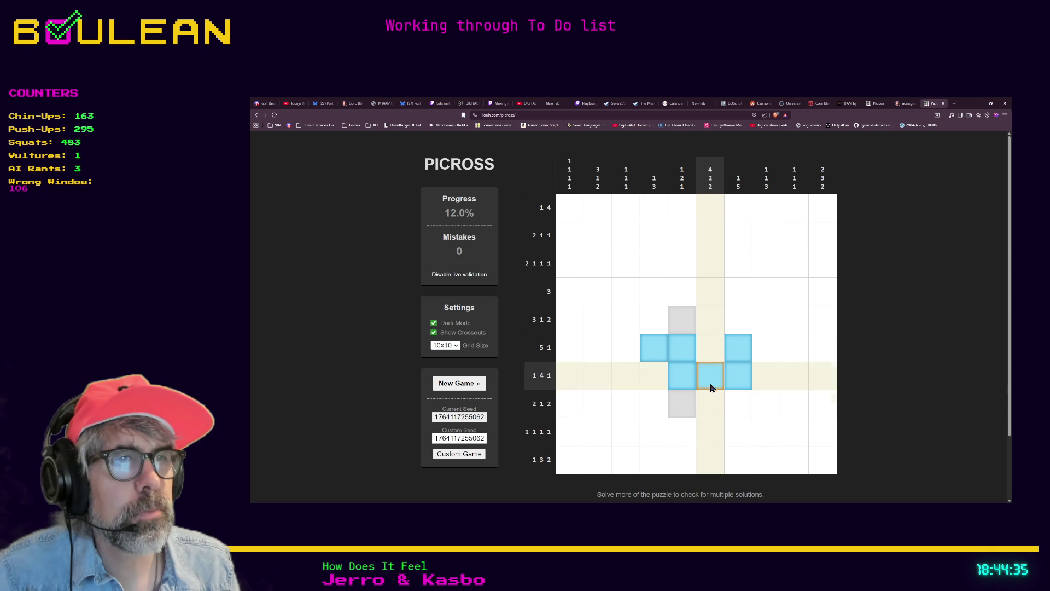
Step: Fill column 4 2 2's top four and bottom two cells, crossing out rows 3 1 2 and 2 1 2
{"action": "left_click_drag", "start_coordinate": [708, 207], "coordinate": [711, 289]}
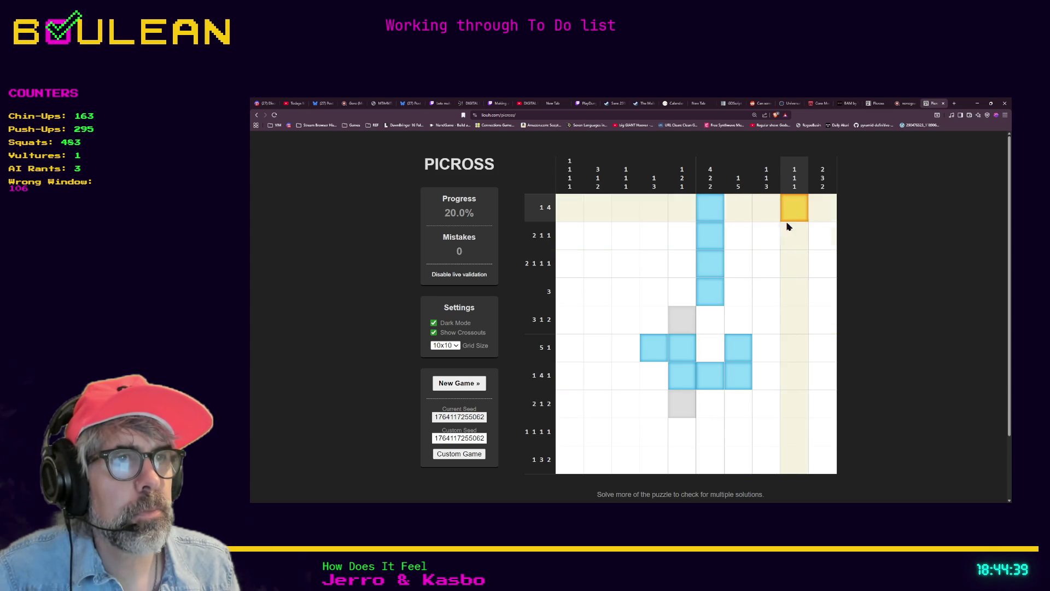
{"action": "right_click", "coordinate": [707, 331]}
{"action": "right_click", "coordinate": [708, 403]}
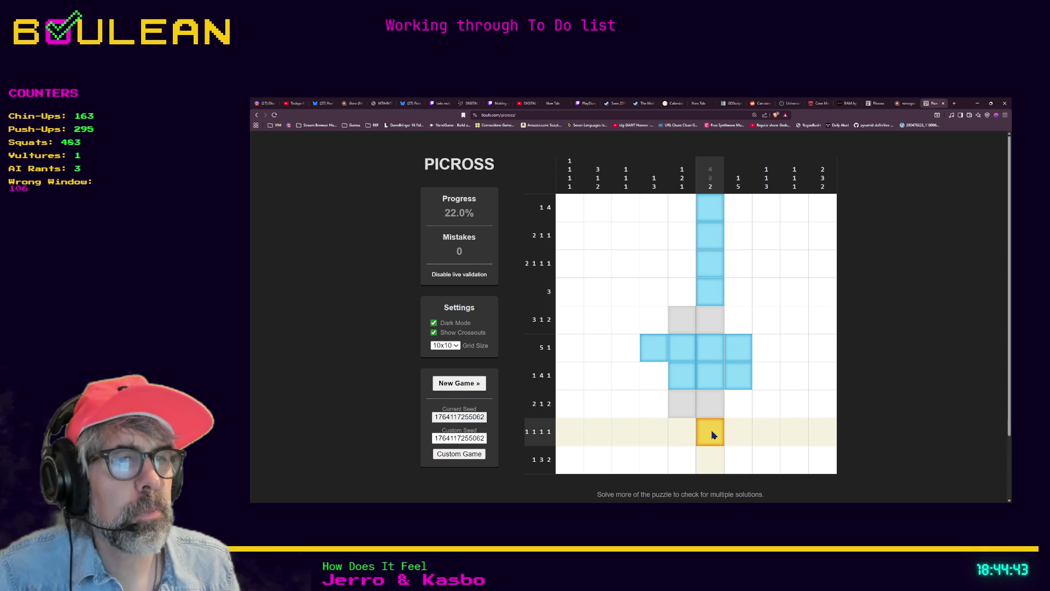
{"action": "left_click", "coordinate": [711, 432]}
{"action": "left_click", "coordinate": [714, 460]}
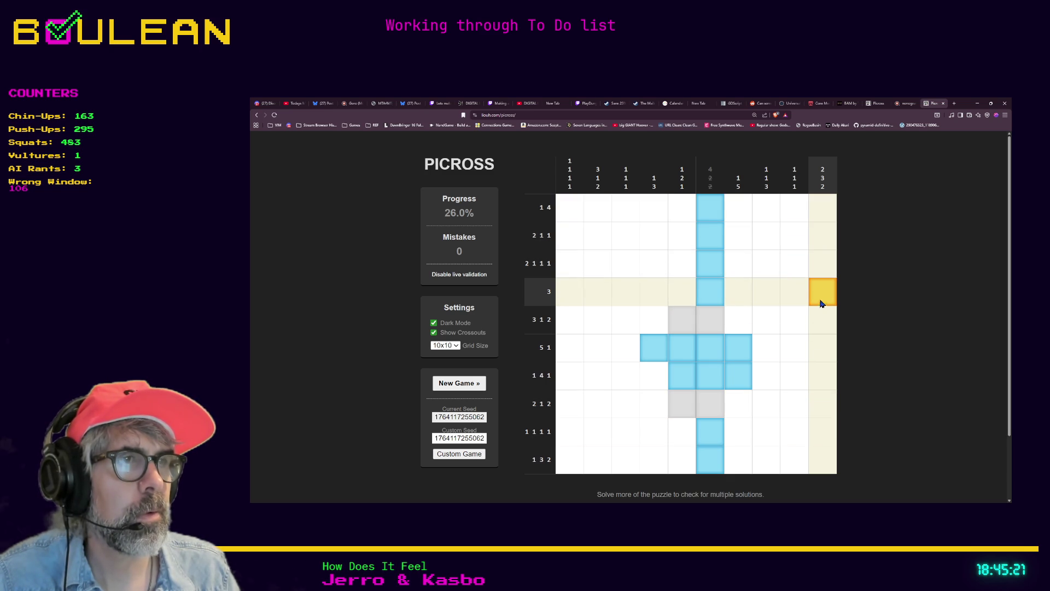
Step: Fill last-column cells in rows 3 1 2 and 5 1; cross out cells in rows 3 1 2, 5 1, 2 1 1 1, 1 4 1
{"action": "left_click_drag", "start_coordinate": [818, 318], "coordinate": [821, 348]}
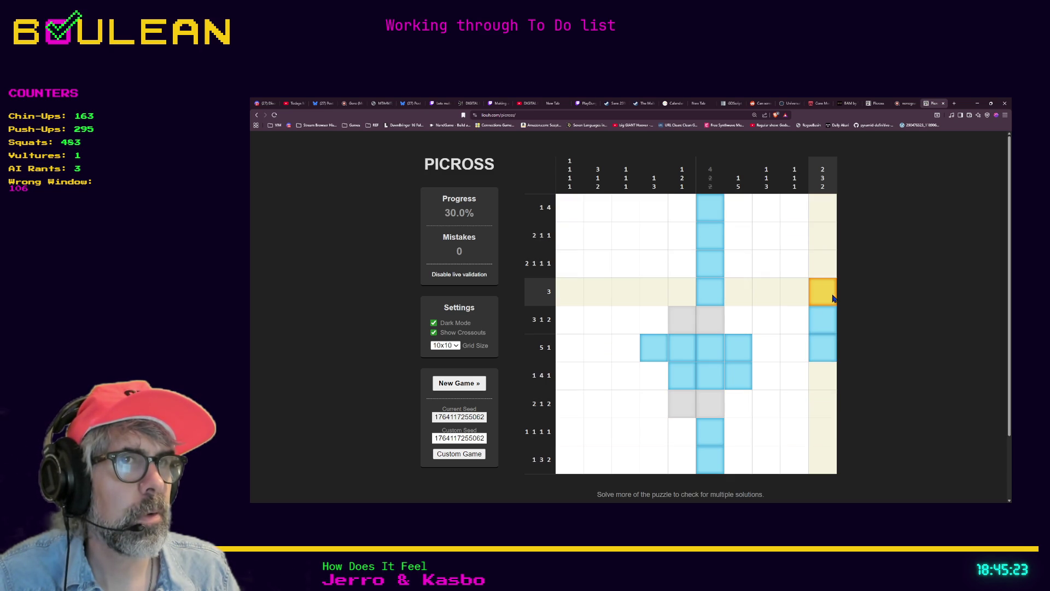
{"action": "right_click", "coordinate": [764, 323]}
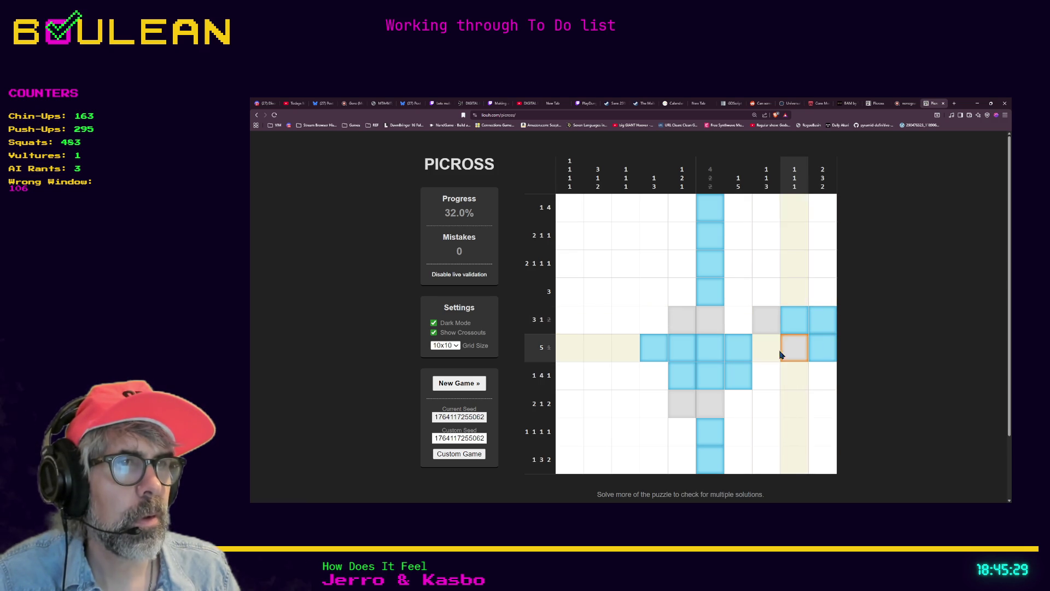
{"action": "right_click", "coordinate": [566, 353]}
{"action": "right_click", "coordinate": [602, 349]}
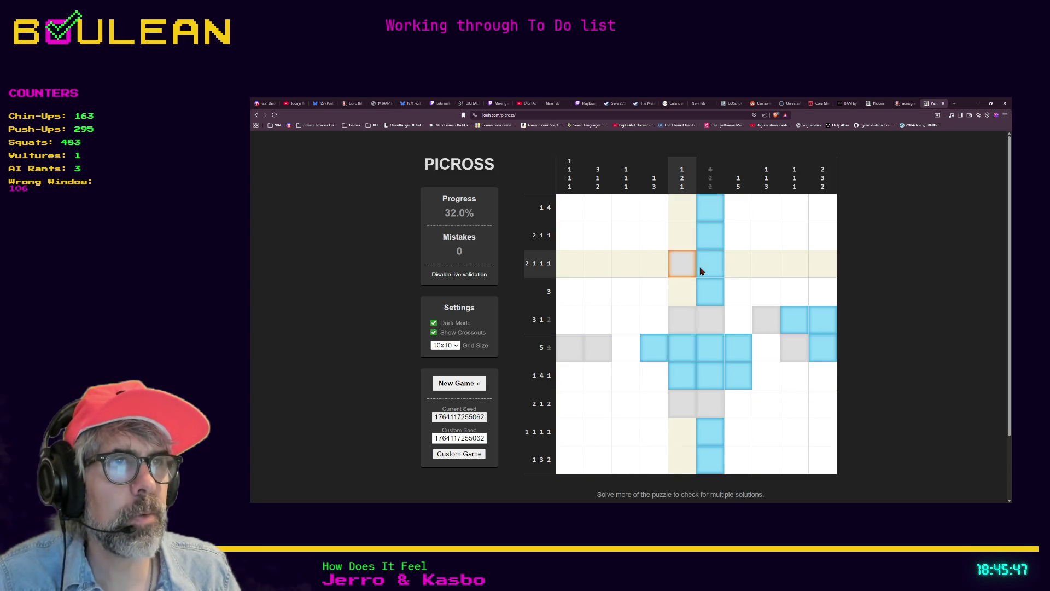
{"action": "right_click", "coordinate": [733, 265]}
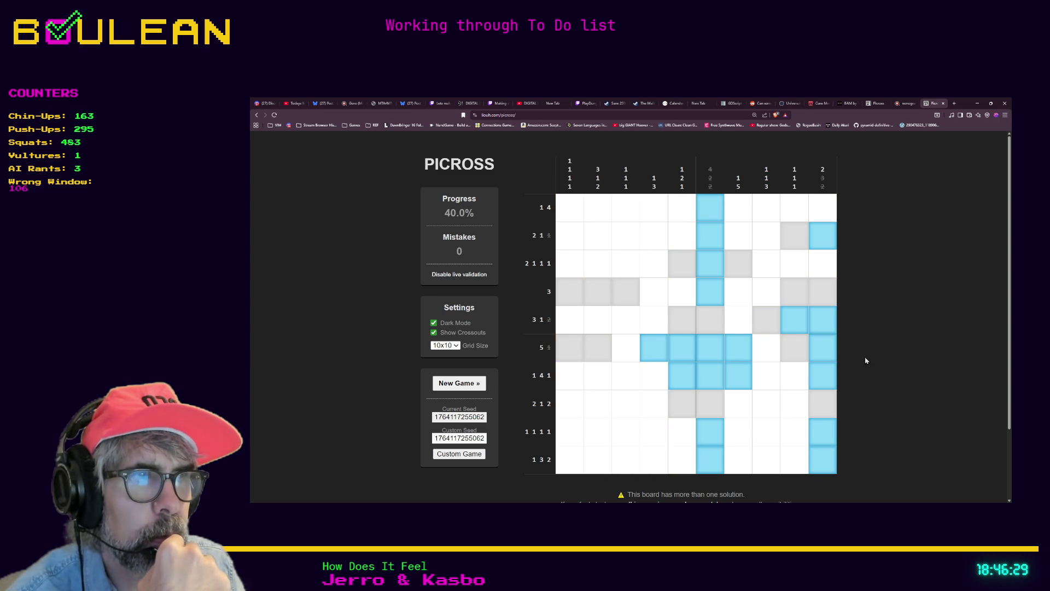
{"action": "right_click", "coordinate": [794, 375]}
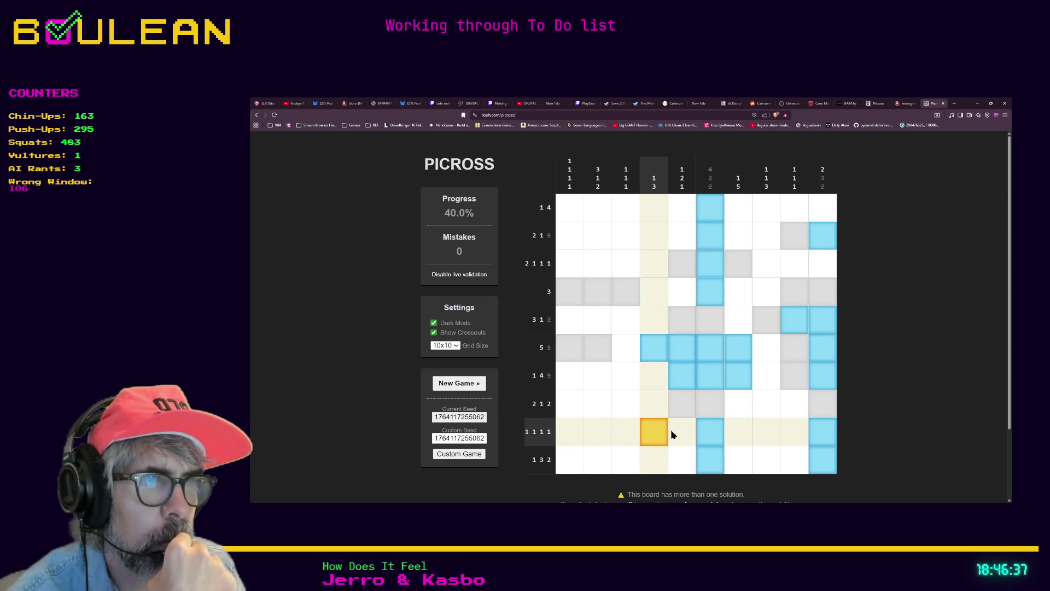
Step: Cross out column 9 in row 1 1 1 1, fill it in row 1 3 2, and blank row 2 1 1's start
{"action": "right_click", "coordinate": [791, 434]}
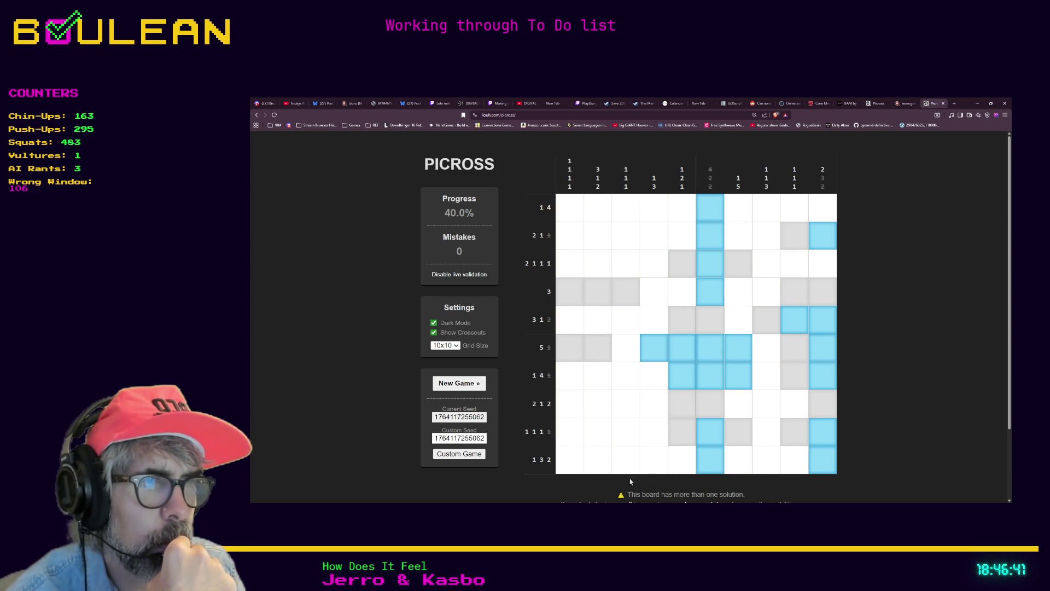
{"action": "left_click", "coordinate": [802, 469]}
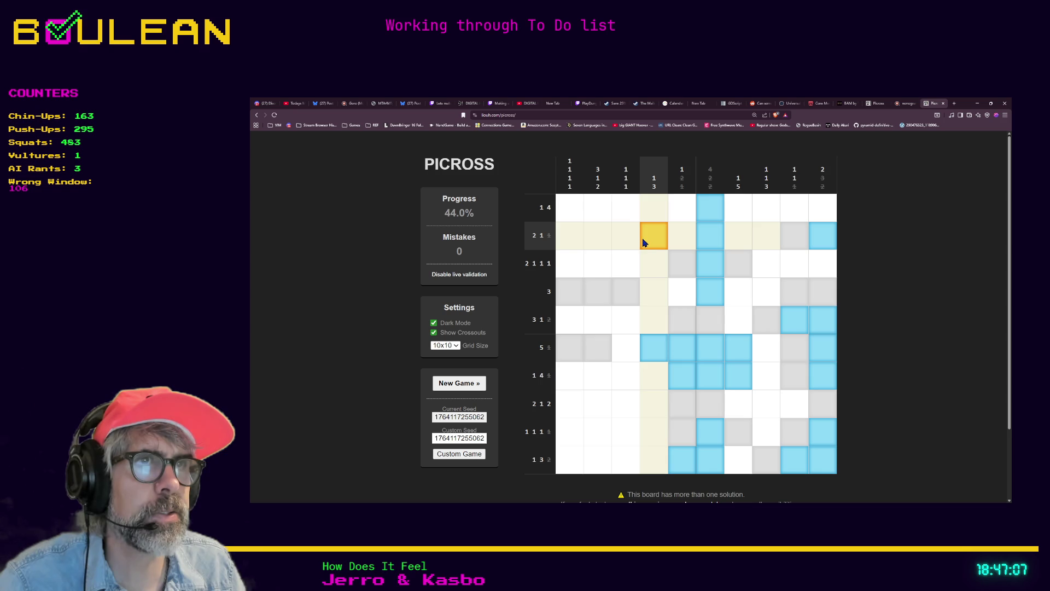
{"action": "left_click_drag", "start_coordinate": [652, 236], "coordinate": [569, 238]}
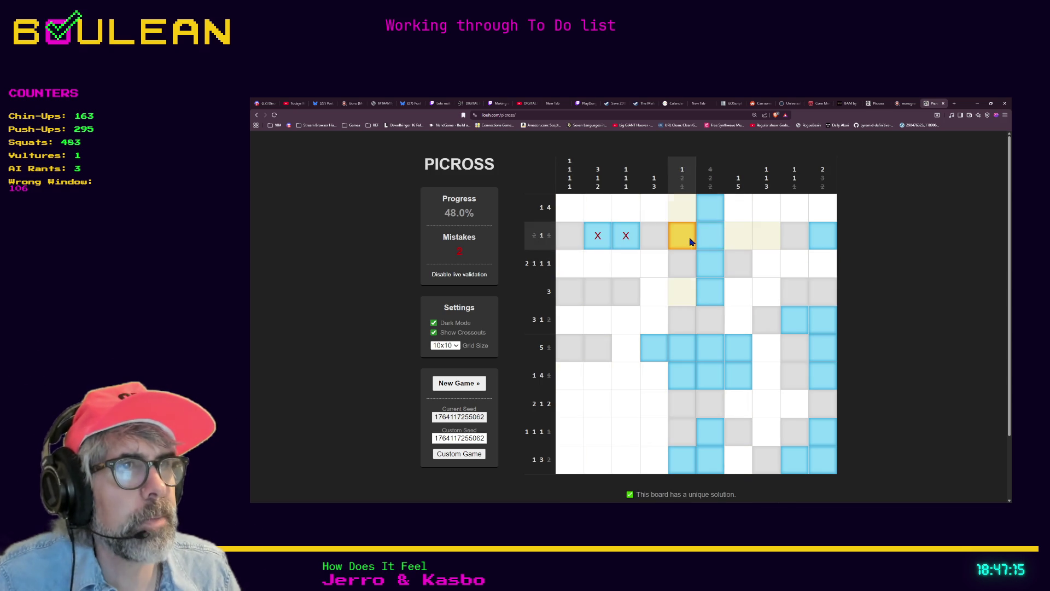
Step: Fill column 2 in rows one and three, crossing out cells in rows 2 1 1 and 2 1 1 1
{"action": "right_click", "coordinate": [740, 237]}
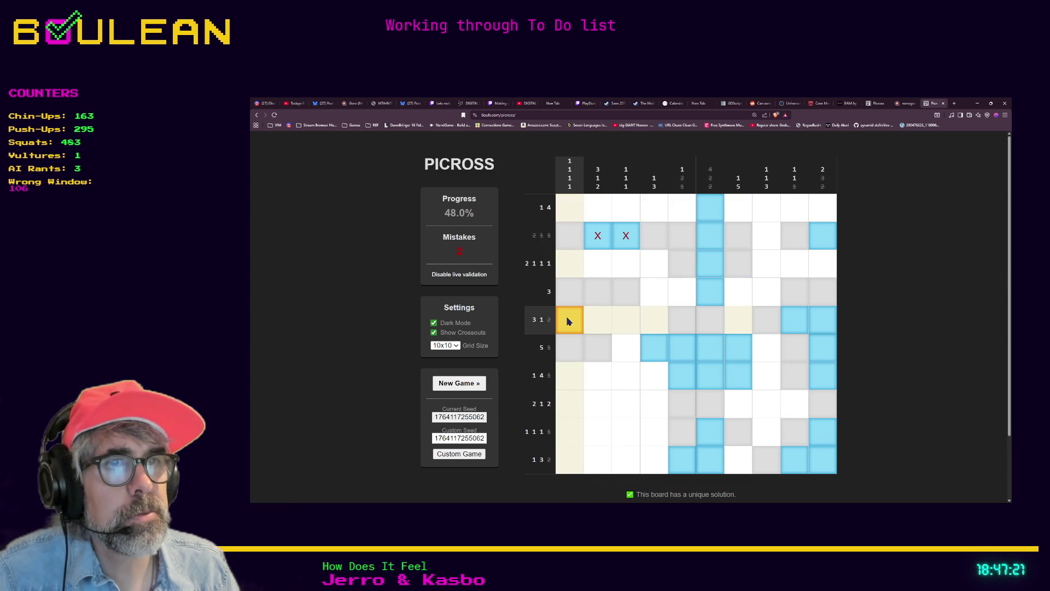
{"action": "left_click", "coordinate": [595, 212]}
{"action": "left_click", "coordinate": [595, 263]}
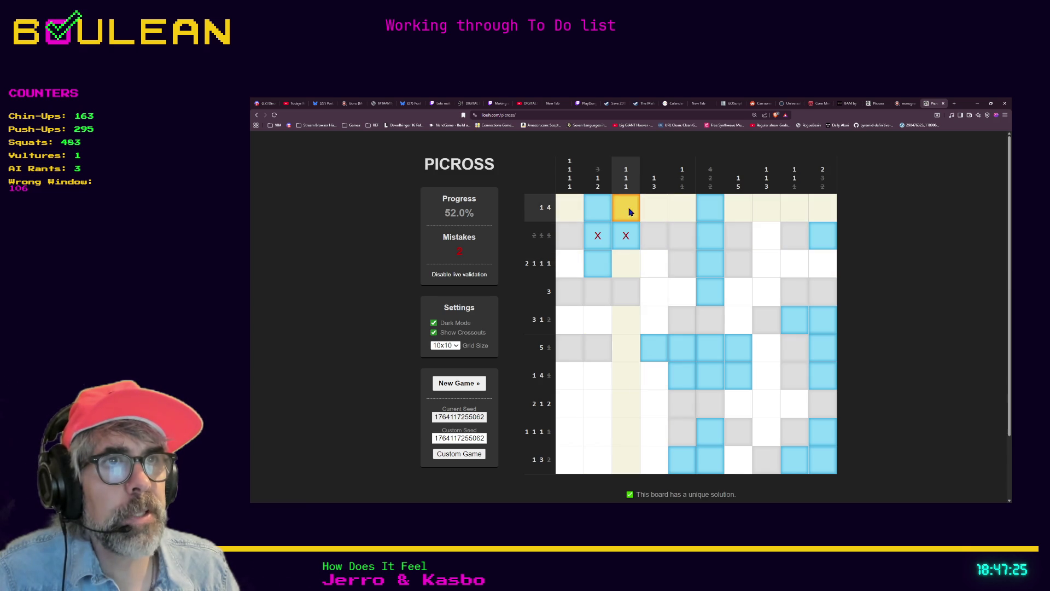
{"action": "right_click", "coordinate": [623, 265]}
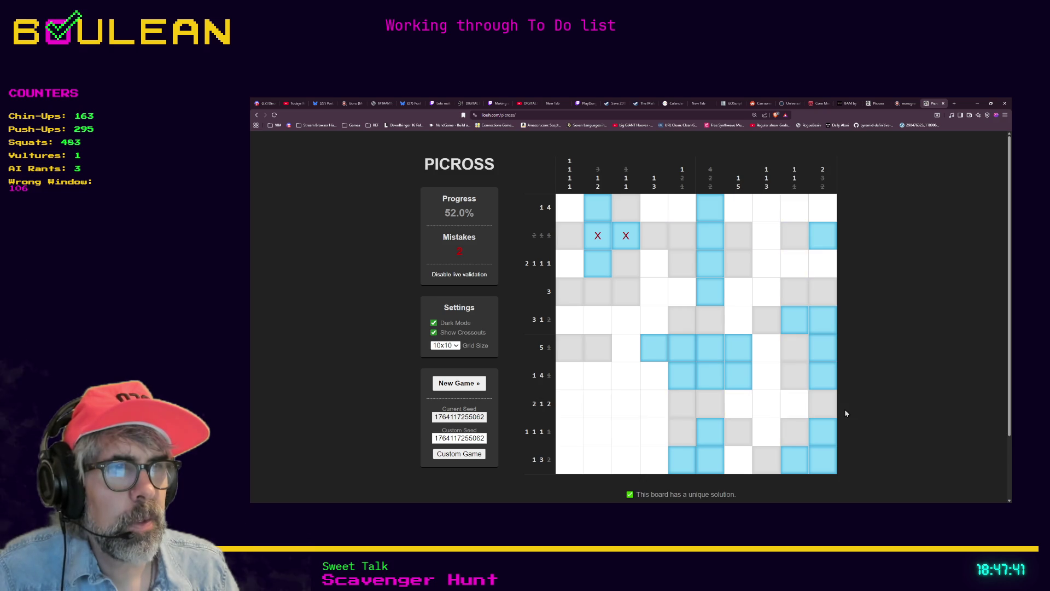
Step: Fill row 8 cells including columns 2 and 8, mark row 1 column 1 empty, fill row 1 column 7
{"action": "left_click", "coordinate": [764, 407]}
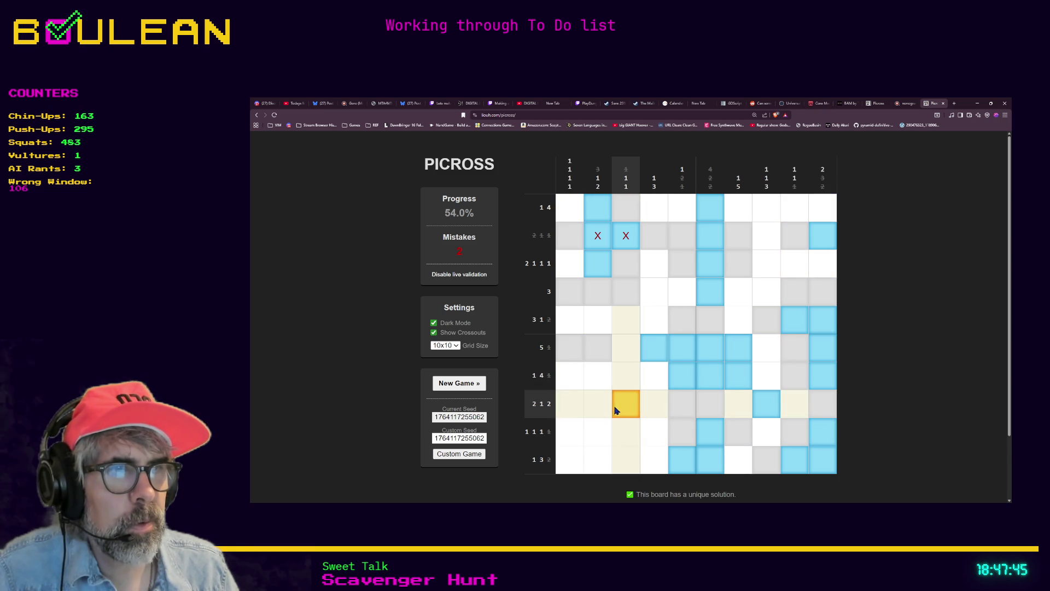
{"action": "left_click_drag", "start_coordinate": [625, 407], "coordinate": [642, 411]}
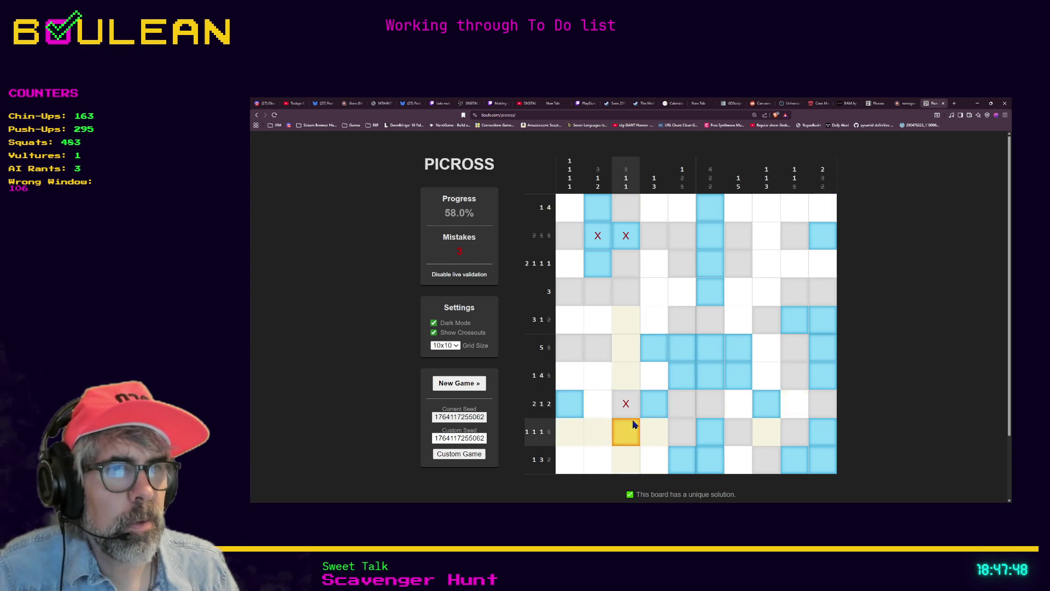
{"action": "left_click", "coordinate": [598, 405]}
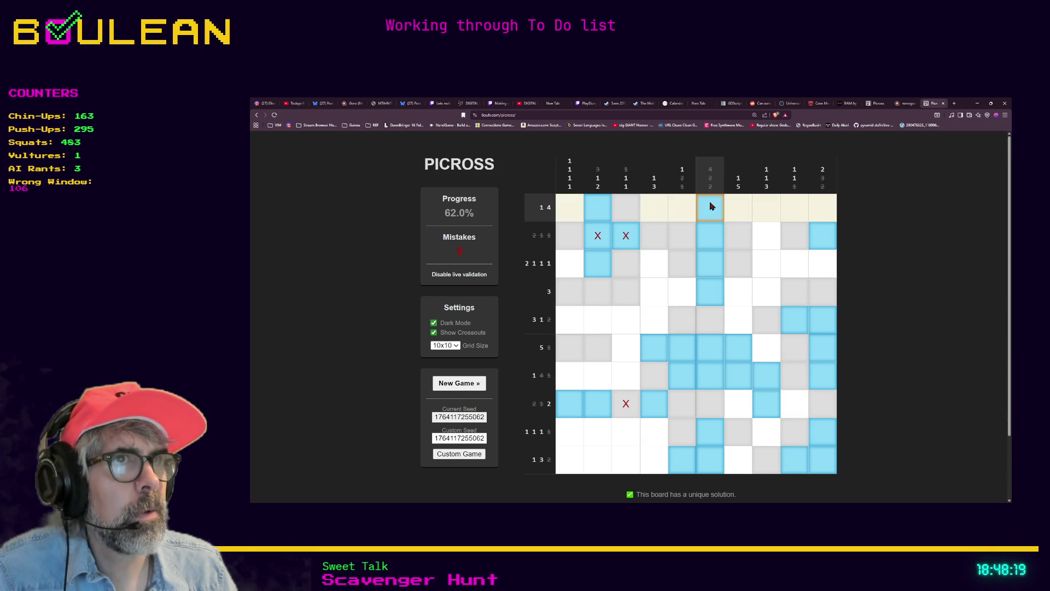
{"action": "right_click", "coordinate": [571, 206]}
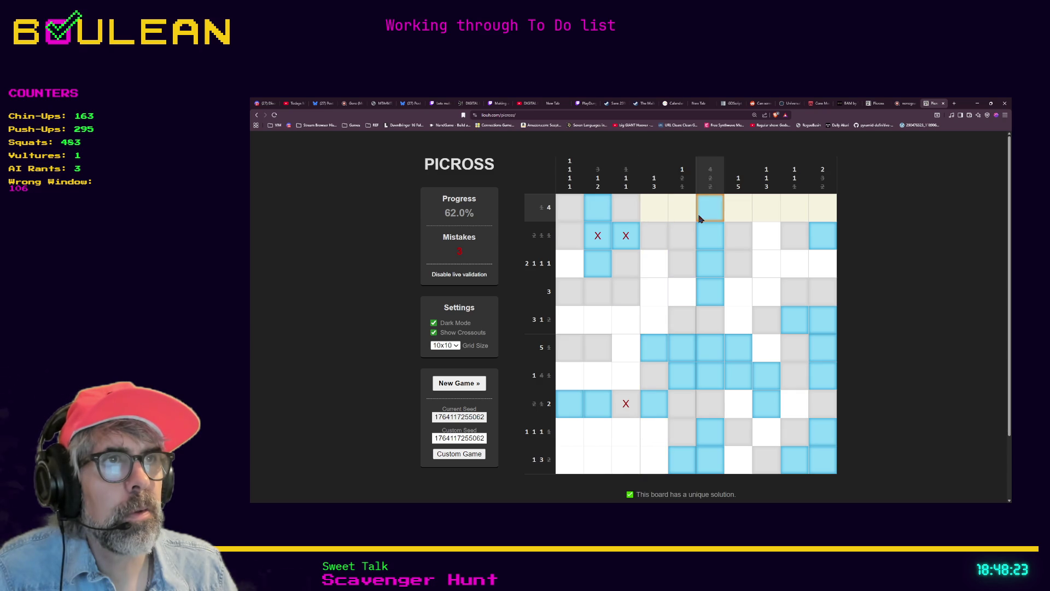
{"action": "left_click", "coordinate": [738, 210]}
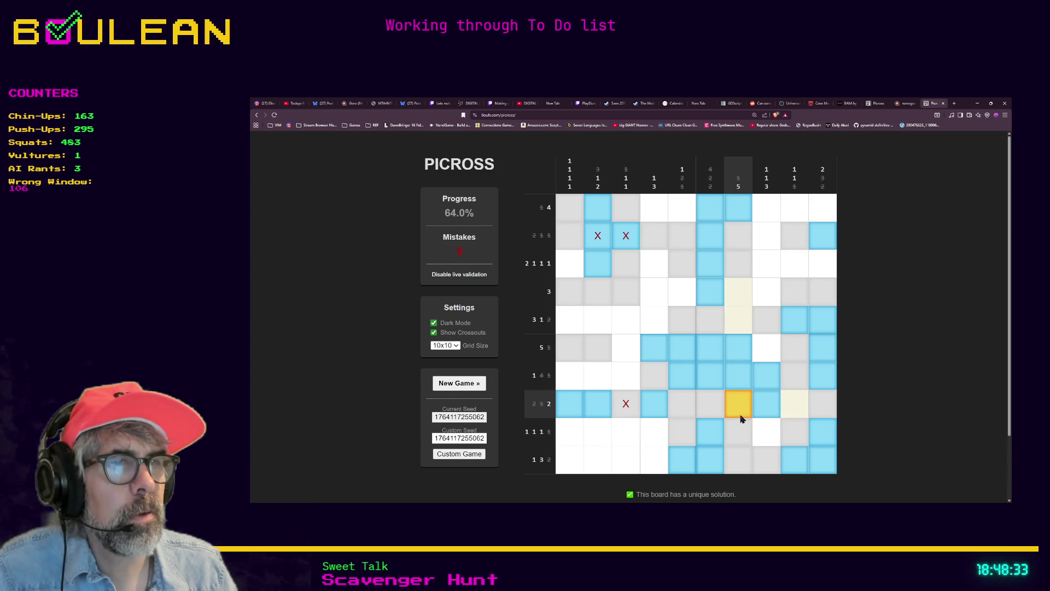
Step: Fill column 7 rows 4–5 and row 5 columns 2–3; mark row 10 column 3 and column 4 rows 1–5 empty
{"action": "left_click_drag", "start_coordinate": [733, 317], "coordinate": [739, 291]}
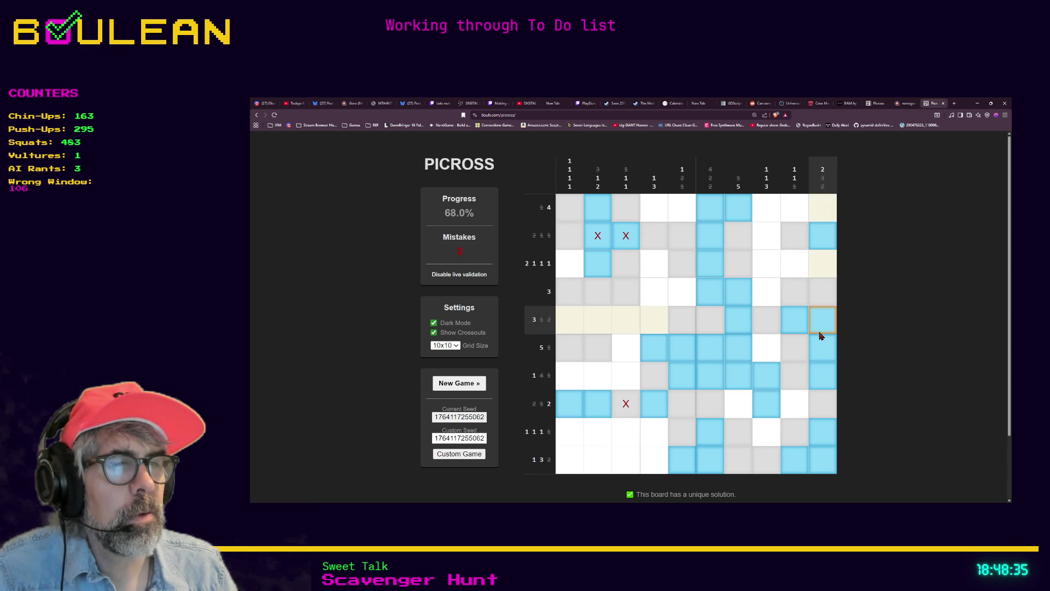
{"action": "right_click", "coordinate": [625, 459]}
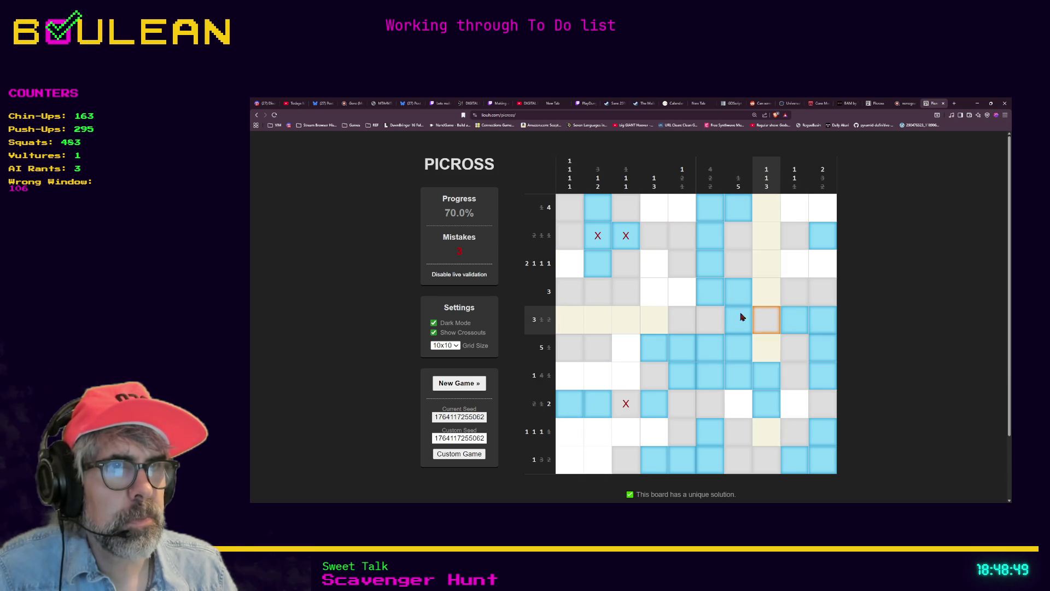
{"action": "left_click_drag", "start_coordinate": [601, 329], "coordinate": [623, 326]}
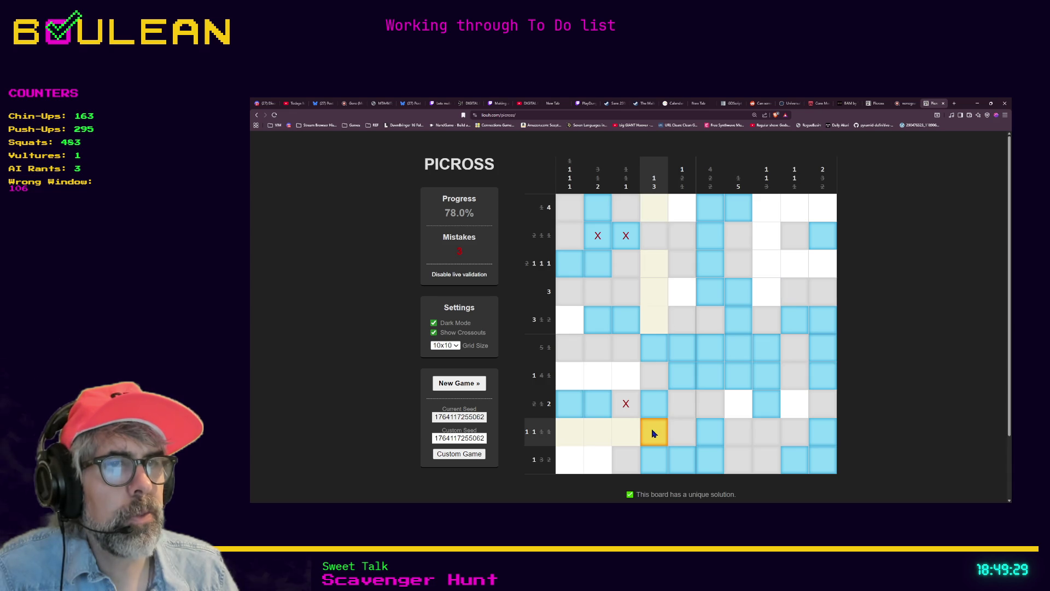
{"action": "left_click_drag", "start_coordinate": [654, 319], "coordinate": [653, 213]}
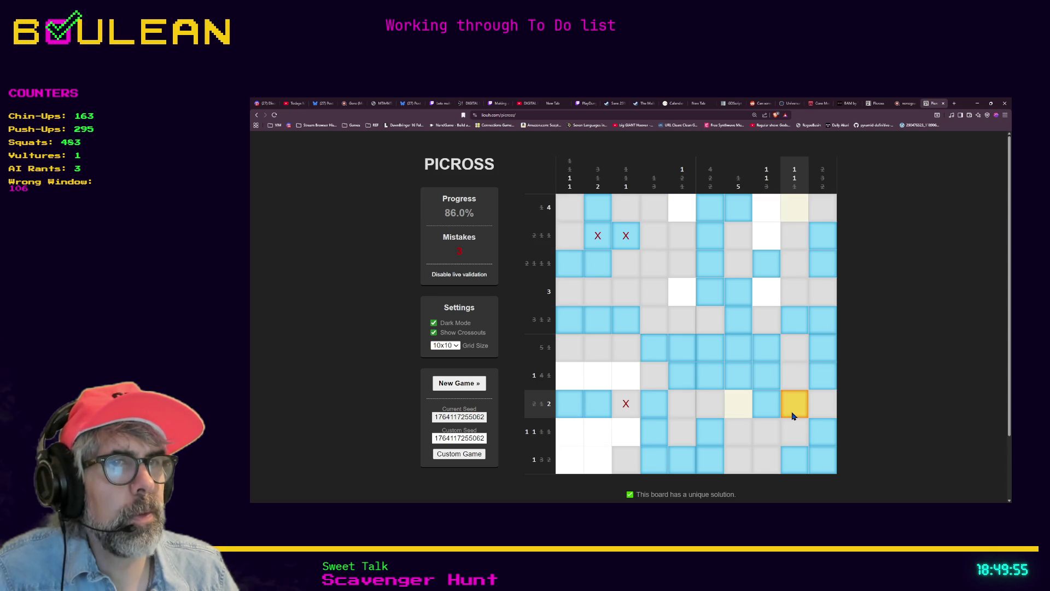
Step: Fill row 9 columns 2 and 6, row 4 column 5, and the final top-row cells to reach 100%
{"action": "left_click", "coordinate": [709, 423]}
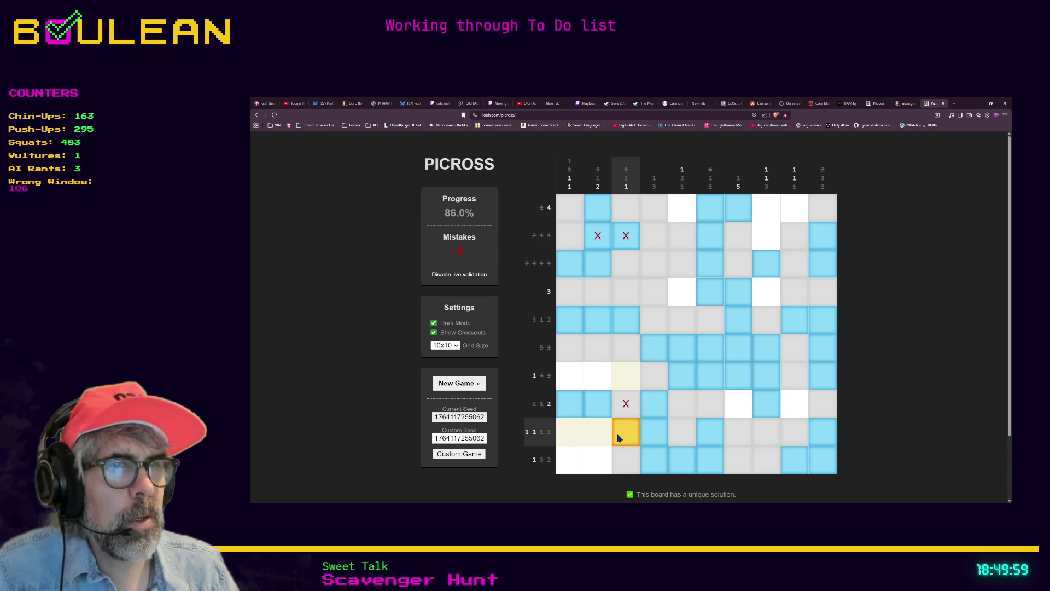
{"action": "right_click", "coordinate": [568, 431]}
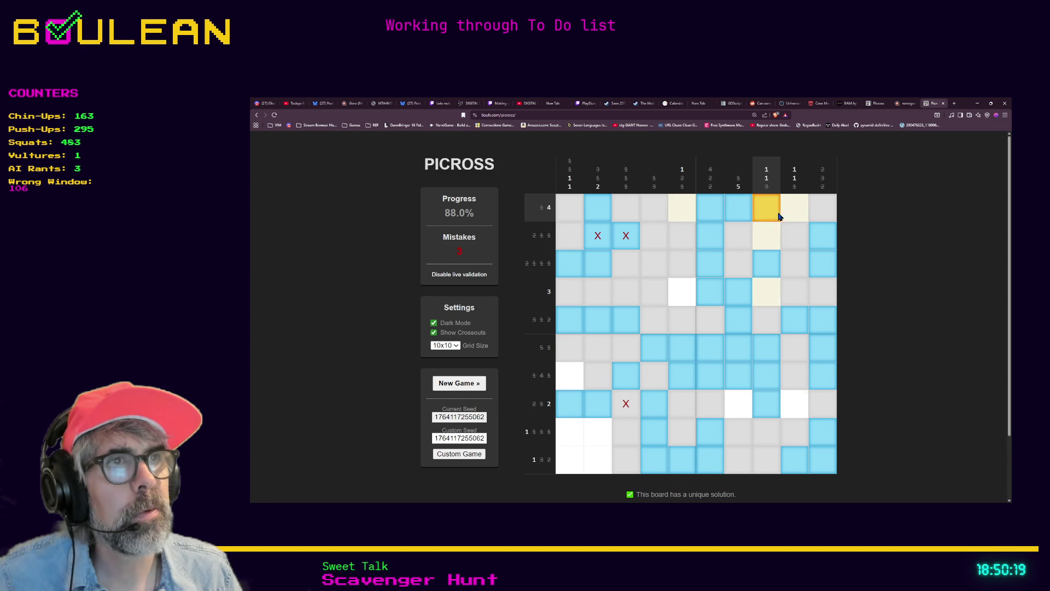
{"action": "left_click", "coordinate": [600, 428]}
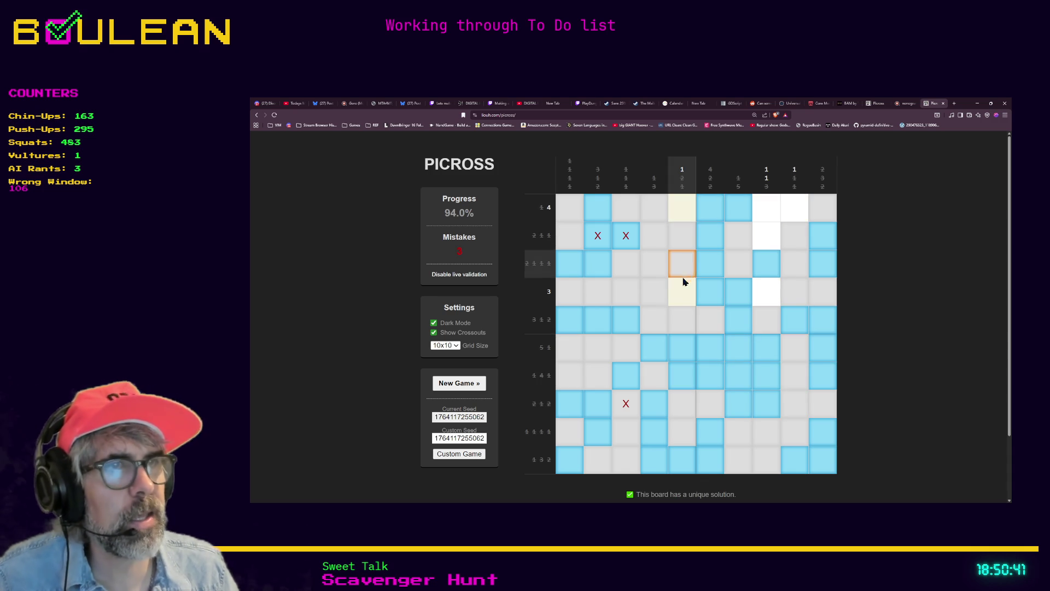
{"action": "left_click", "coordinate": [683, 297]}
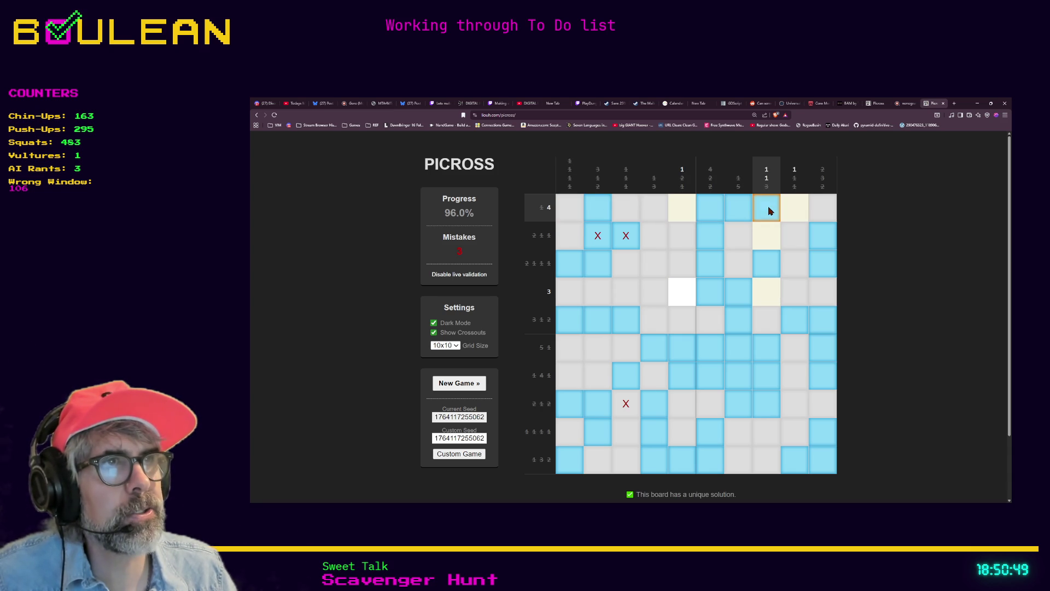
{"action": "left_click", "coordinate": [750, 210]}
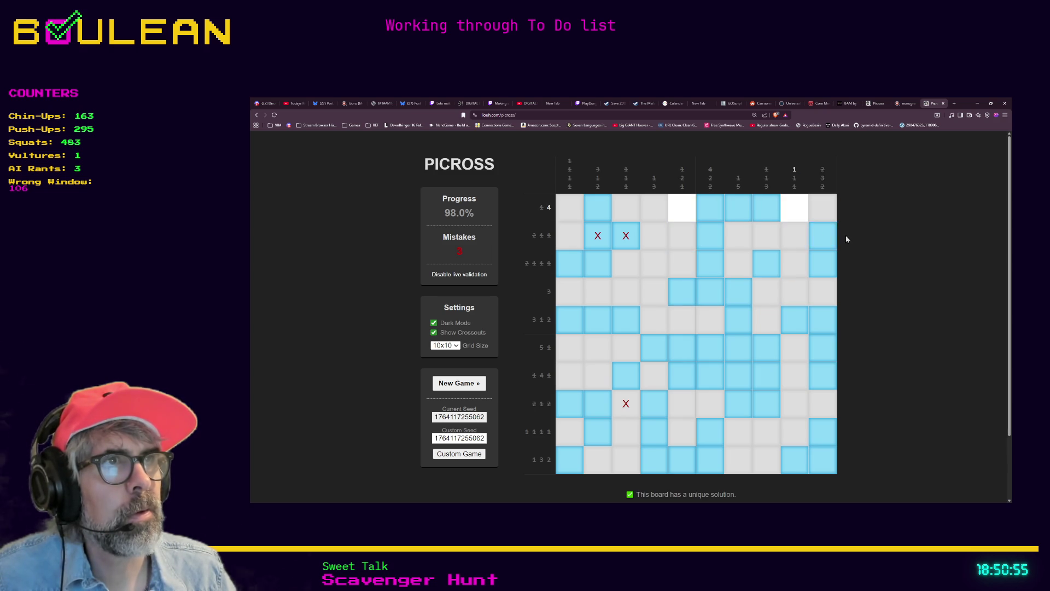
{"action": "left_click", "coordinate": [794, 217]}
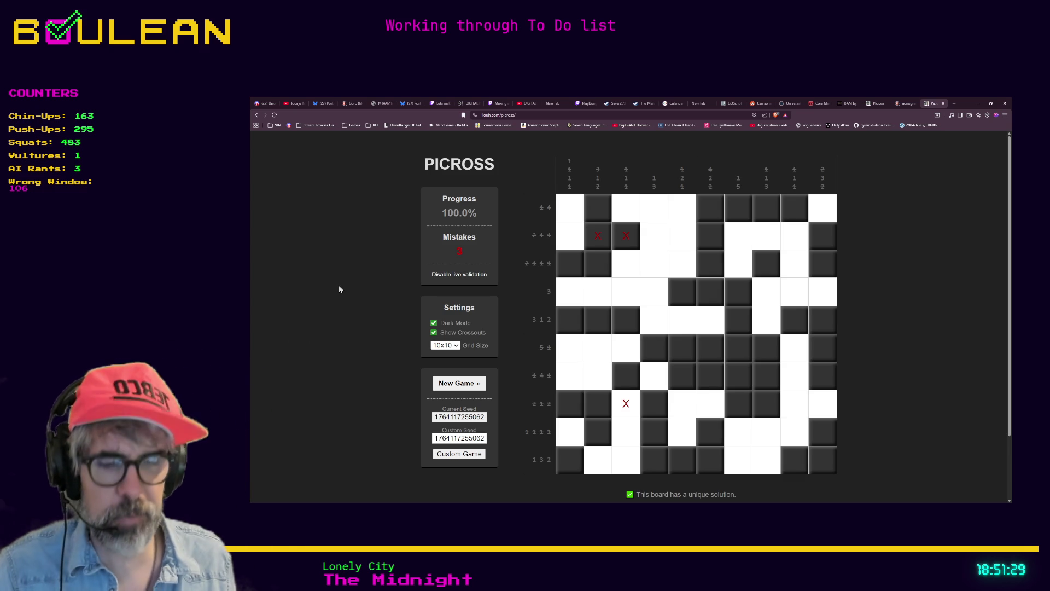
Step: Search 'murder by numbers' in a new tab and return from the Wikipedia result
{"action": "key", "text": "ctrl+t"}
{"action": "type", "text": "murd"}
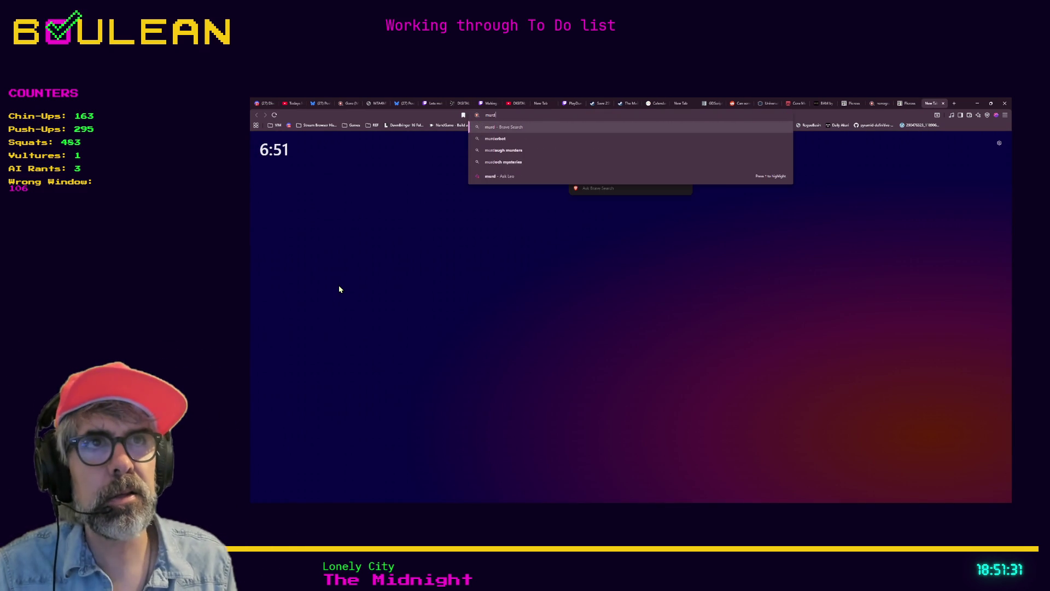
{"action": "type", "text": "er by numbers"}
{"action": "key", "text": "Return"}
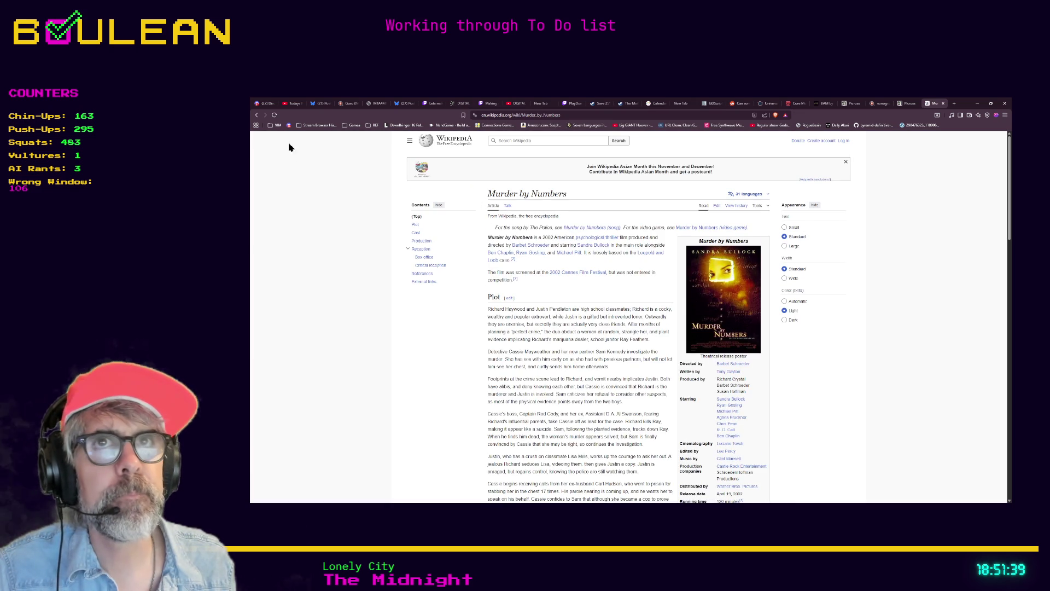
{"action": "left_click", "coordinate": [256, 115]}
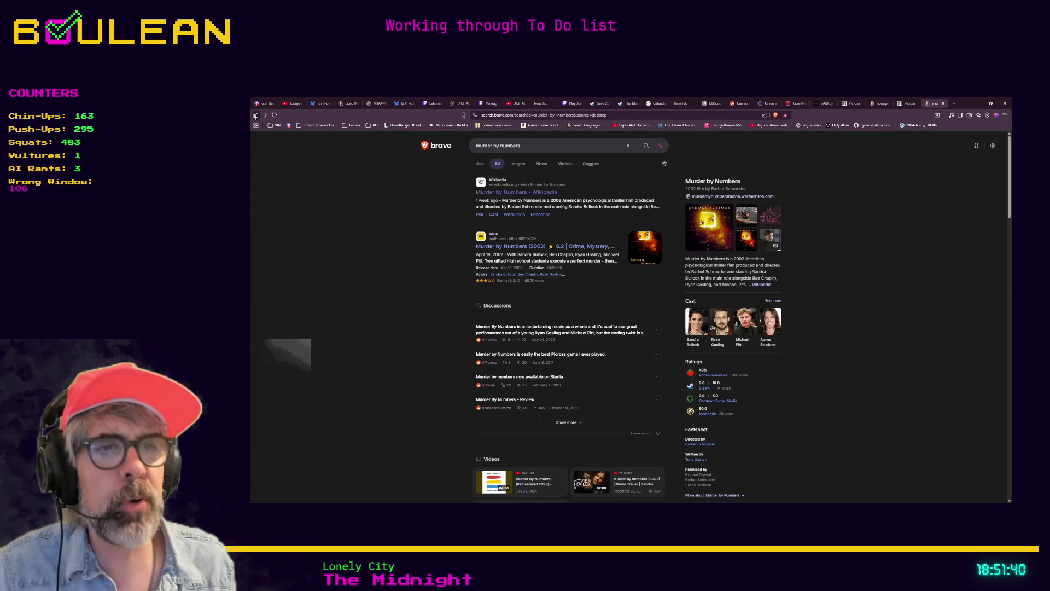
Step: Refine the search to 'murder by numbers game' and scroll to the Steam result
{"action": "left_click", "coordinate": [537, 142]}
{"action": "type", "text": "game"}
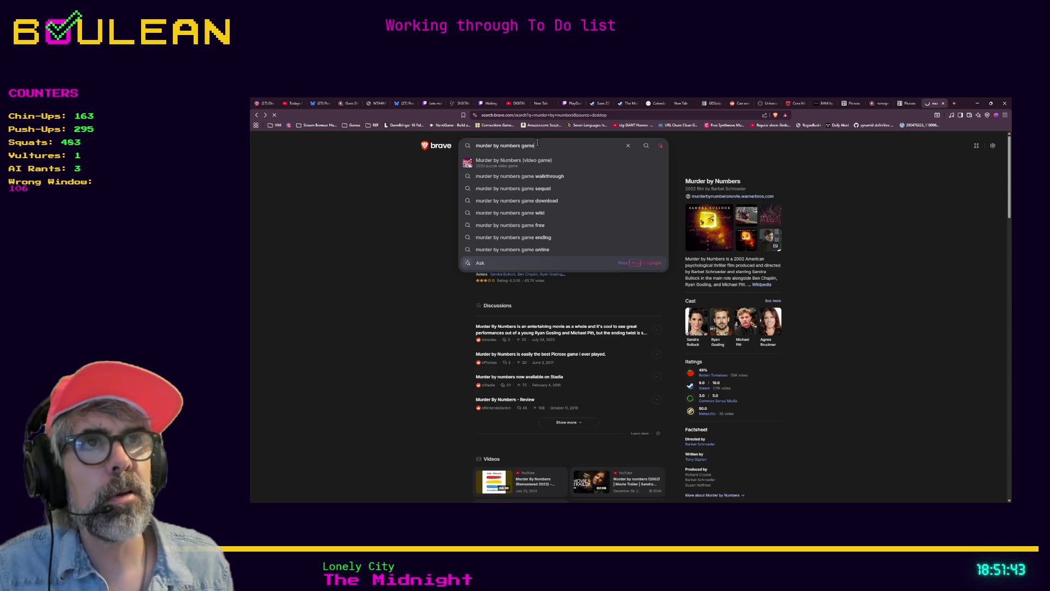
{"action": "key", "text": "Return"}
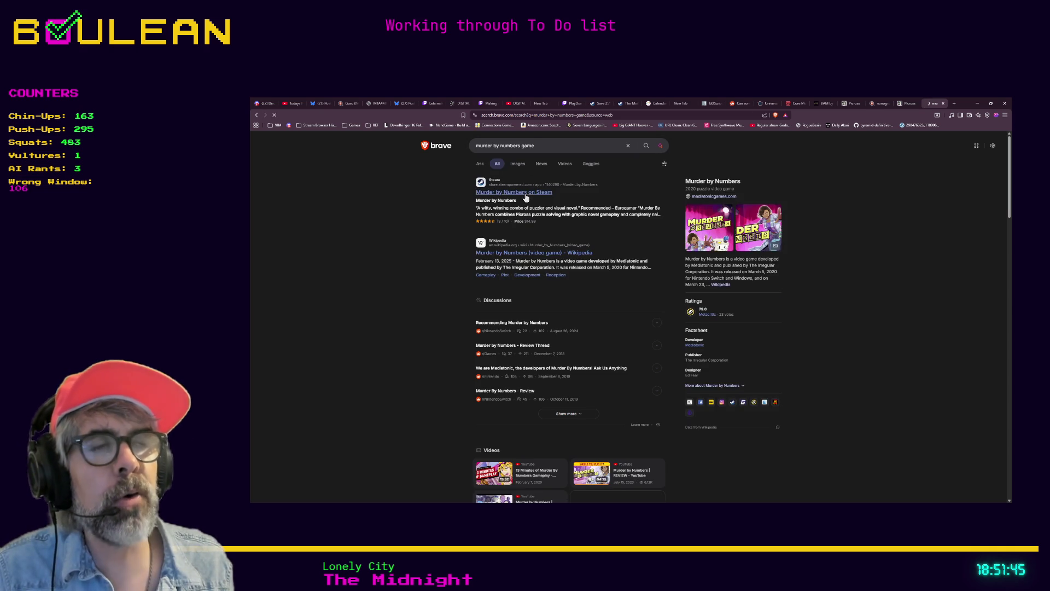
{"action": "scroll", "coordinate": [559, 261], "scroll_direction": "down", "scroll_amount": 1}
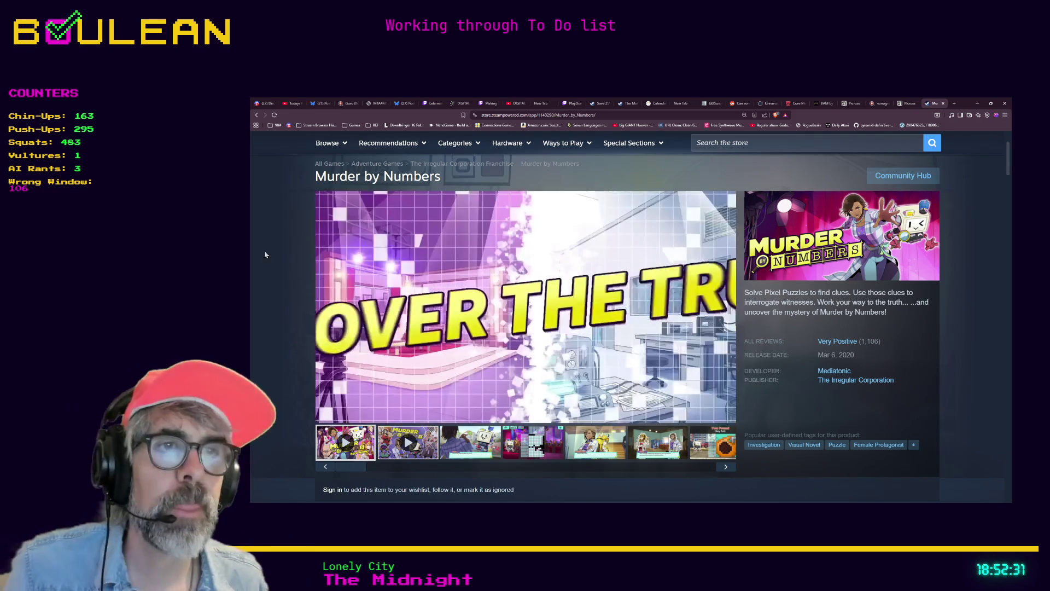
Step: Jump the Murder by Numbers trailer to its pixel-puzzle scene and pause it at 0:52
{"action": "mouse_move", "coordinate": [450, 316]}
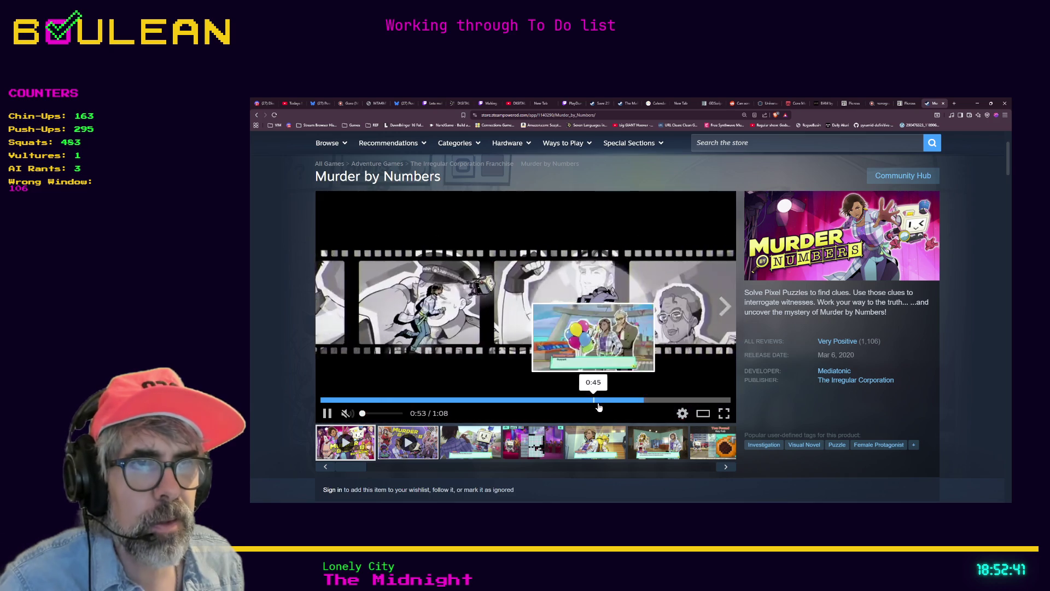
{"action": "left_click", "coordinate": [628, 400]}
{"action": "left_click", "coordinate": [327, 413]}
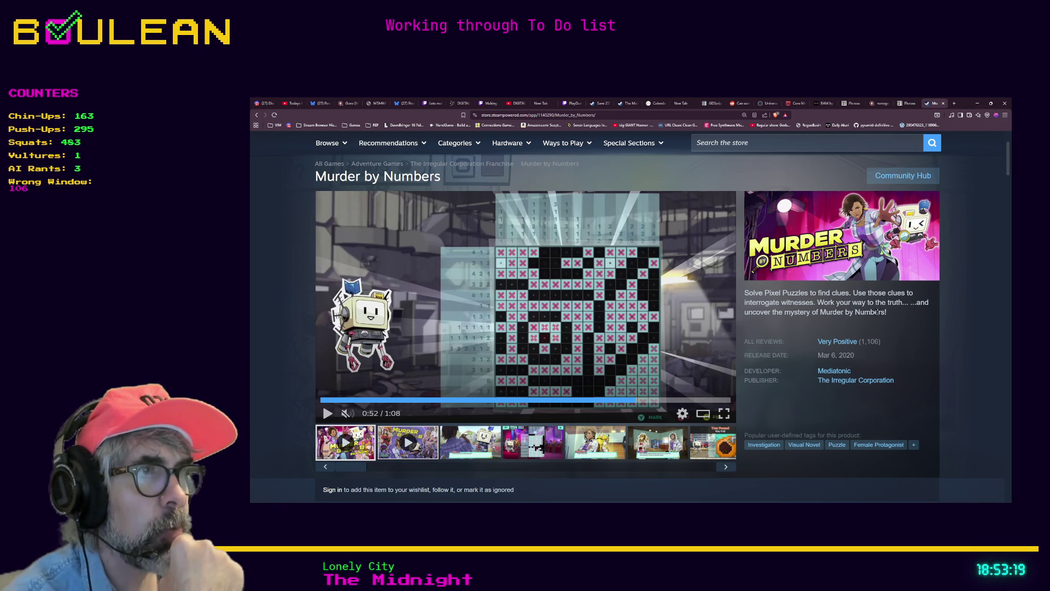
{"action": "scroll", "coordinate": [815, 317], "scroll_direction": "down", "scroll_amount": 5}
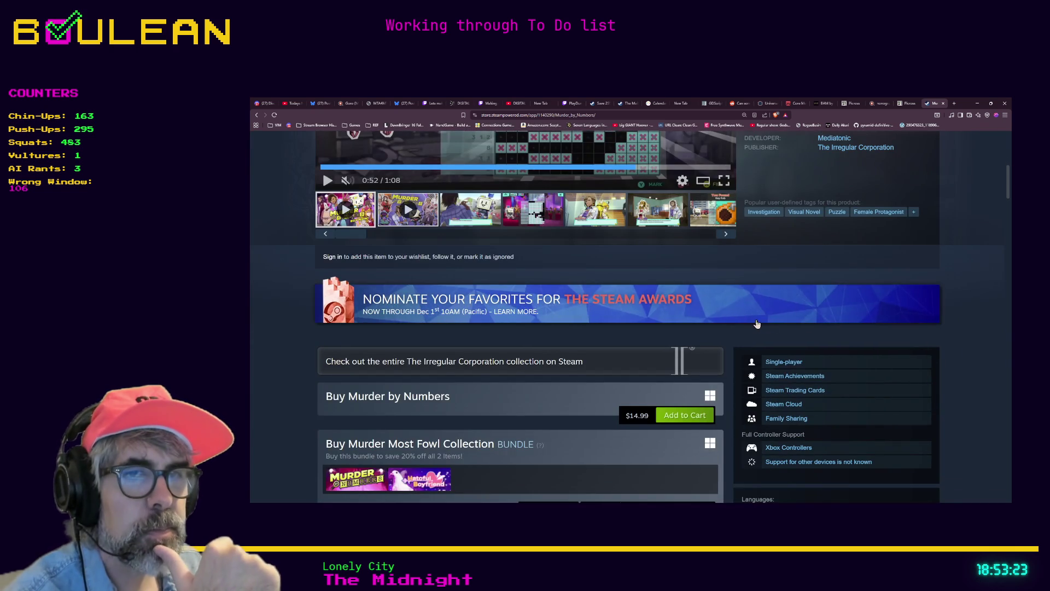
Step: Scroll down to the buy section to review the purchase options, then back up
{"action": "scroll", "coordinate": [766, 327], "scroll_direction": "down", "scroll_amount": 2}
{"action": "scroll", "coordinate": [717, 331], "scroll_direction": "down", "scroll_amount": 4}
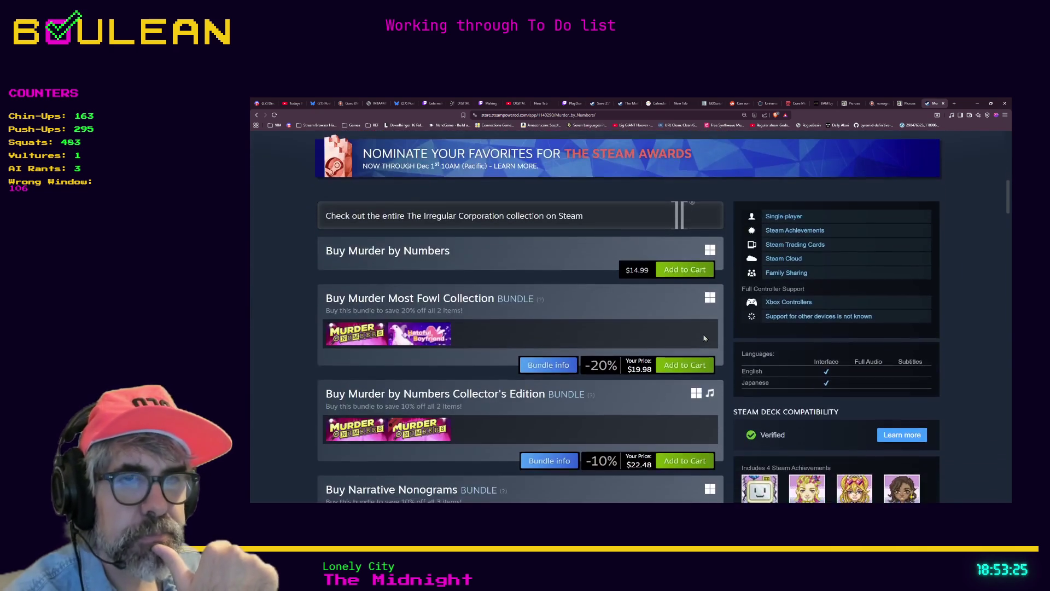
{"action": "scroll", "coordinate": [694, 356], "scroll_direction": "up", "scroll_amount": 3}
{"action": "scroll", "coordinate": [694, 357], "scroll_direction": "up", "scroll_amount": 5}
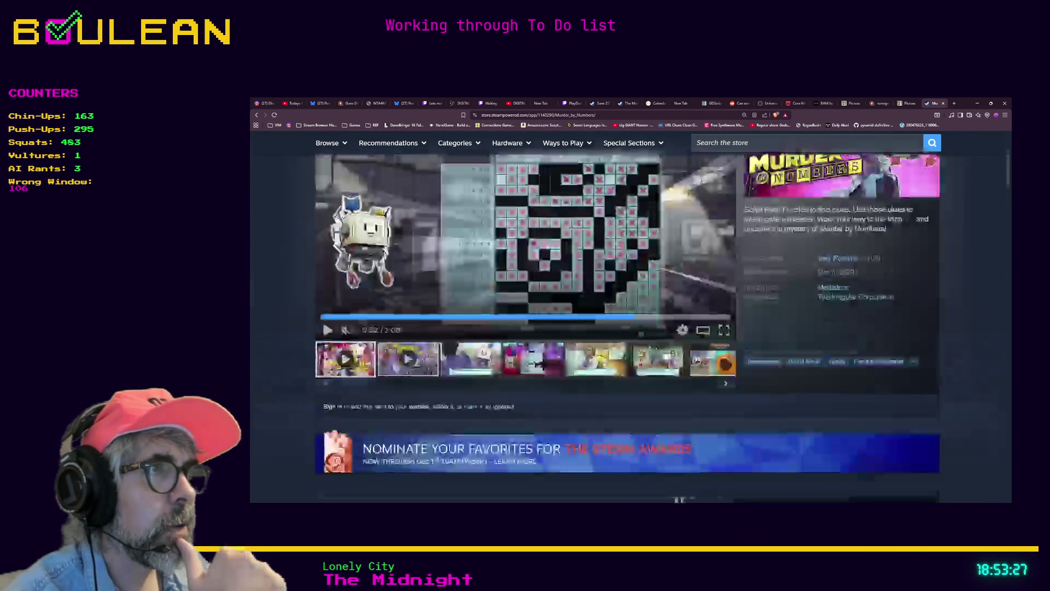
{"action": "scroll", "coordinate": [698, 364], "scroll_direction": "down", "scroll_amount": 3}
{"action": "scroll", "coordinate": [698, 363], "scroll_direction": "down", "scroll_amount": 2}
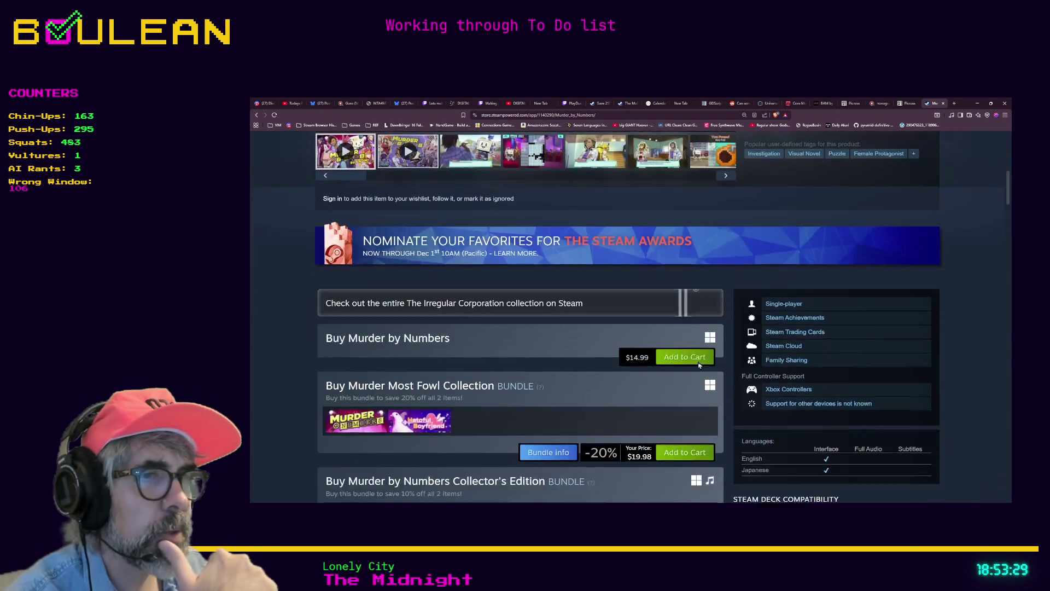
{"action": "scroll", "coordinate": [766, 344], "scroll_direction": "up", "scroll_amount": 5}
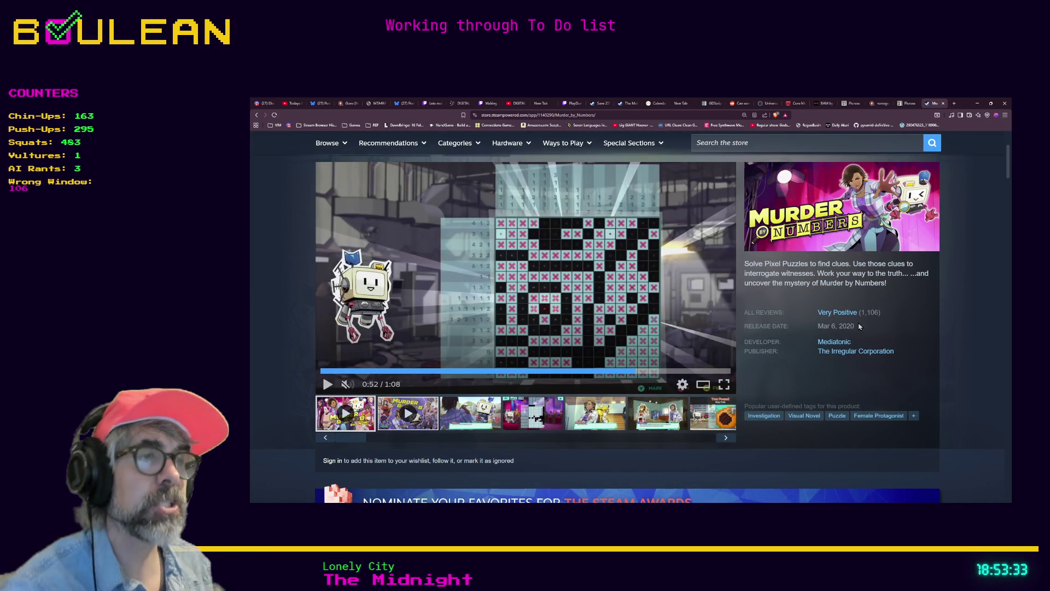
Step: Highlight the Mar 6, 2020 release date and zoom the page in one step
{"action": "left_click_drag", "start_coordinate": [848, 325], "coordinate": [820, 327]}
{"action": "left_click", "coordinate": [819, 328]}
{"action": "left_click_drag", "start_coordinate": [827, 326], "coordinate": [858, 328]}
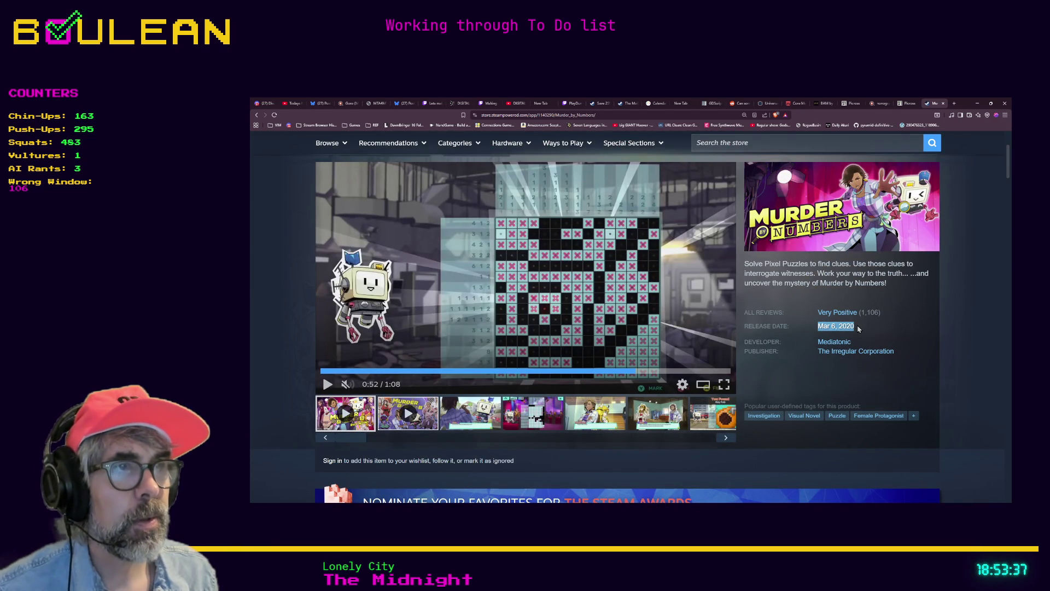
{"action": "key", "text": "ctrl+plus"}
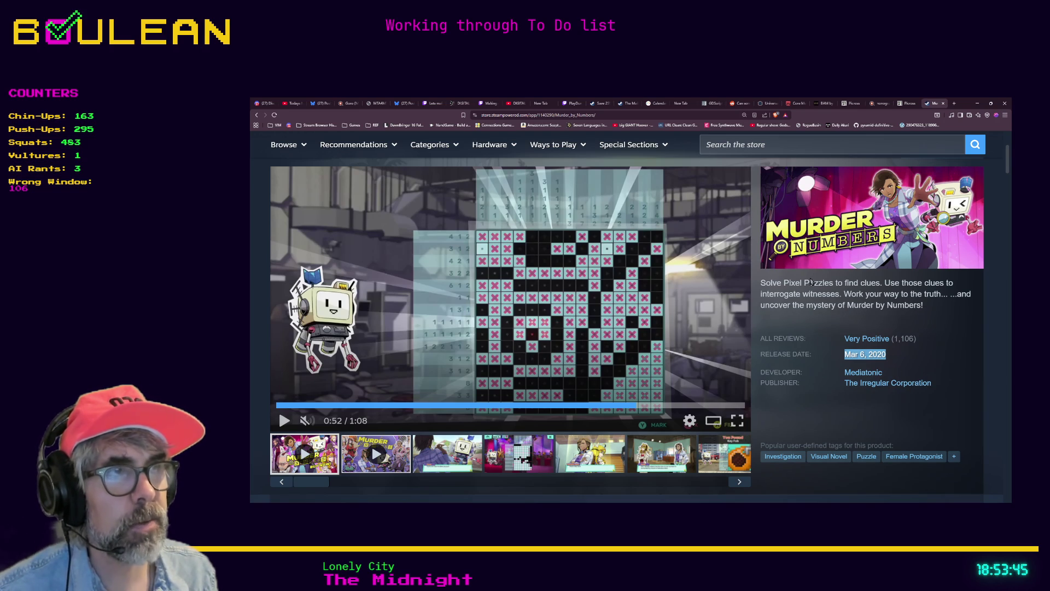
{"action": "left_click", "coordinate": [824, 333]}
{"action": "key", "text": "ctrl+minus"}
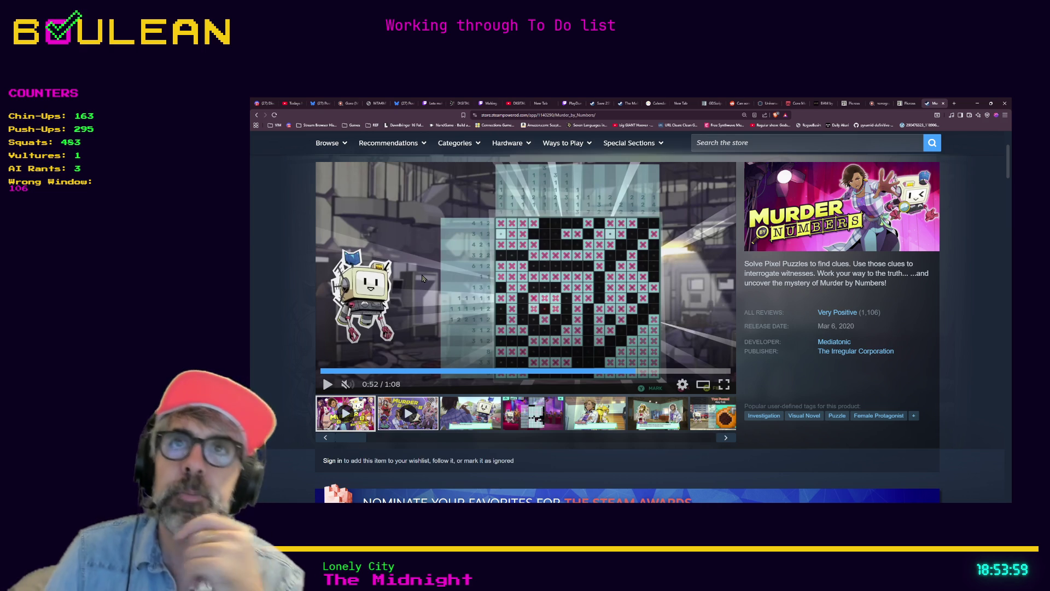
{"action": "left_click", "coordinate": [622, 407]}
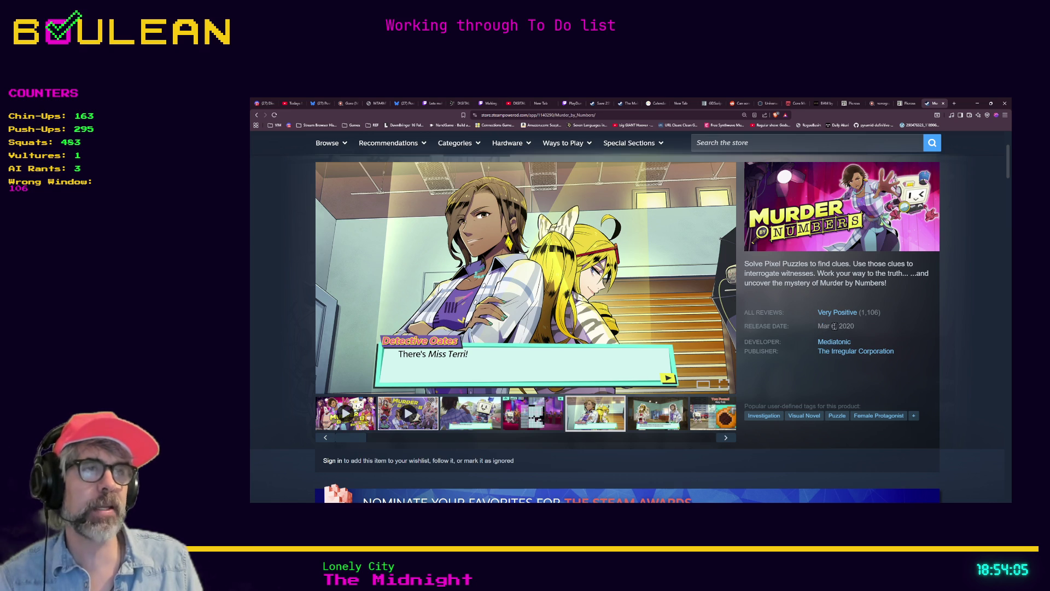
{"action": "left_click_drag", "start_coordinate": [859, 328], "coordinate": [834, 328]}
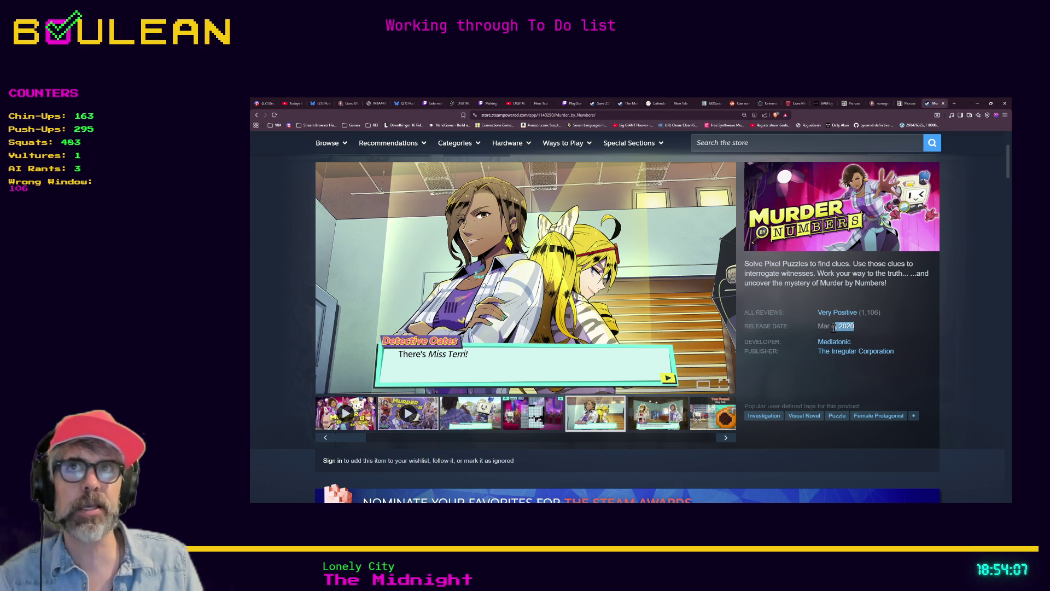
{"action": "left_click", "coordinate": [822, 328]}
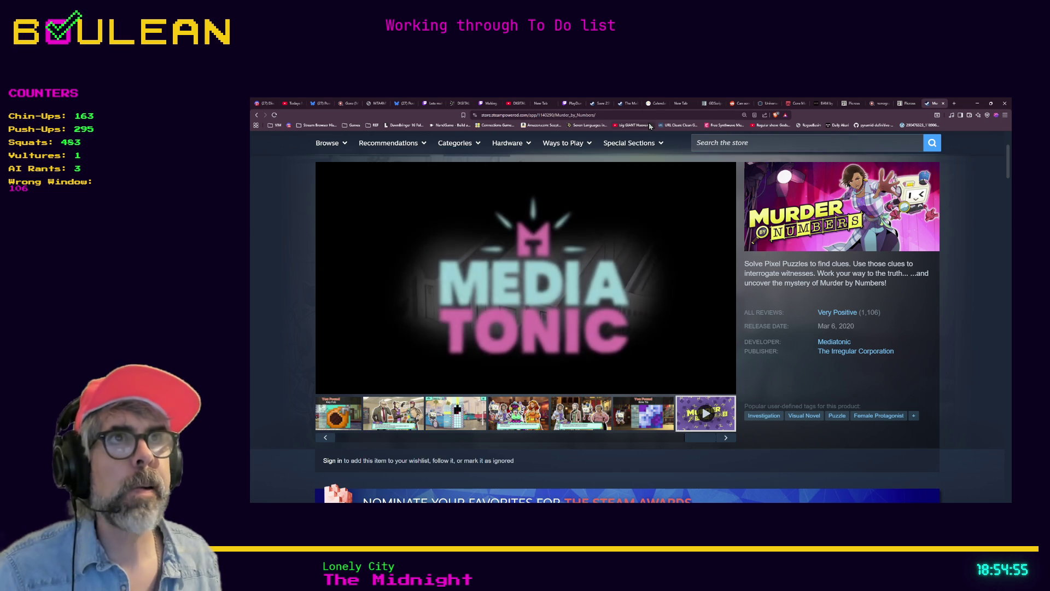
Step: Search 'steam ace attorney' in a new tab and open the Ace Attorney Trilogy store page
{"action": "key", "text": "ctrl+t"}
{"action": "type", "text": "steam ace"}
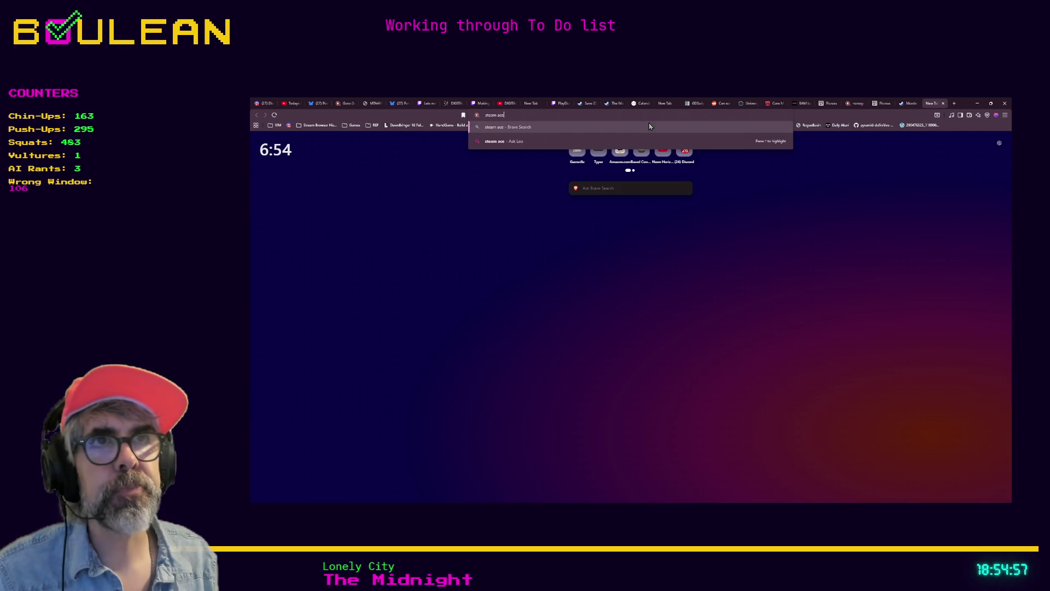
{"action": "type", "text": " atto"}
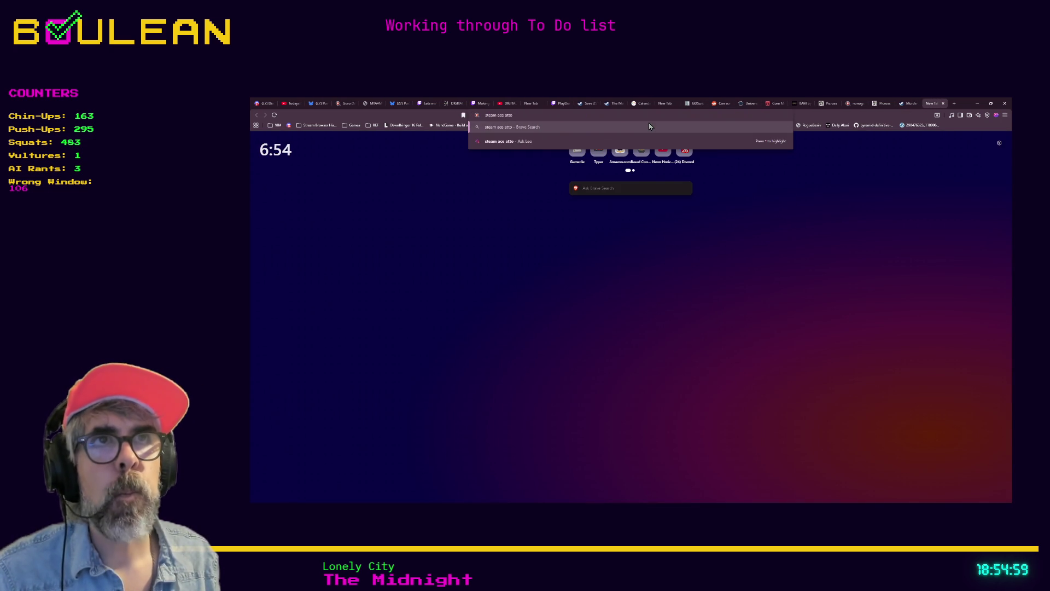
{"action": "type", "text": "rney"}
{"action": "key", "text": "Return"}
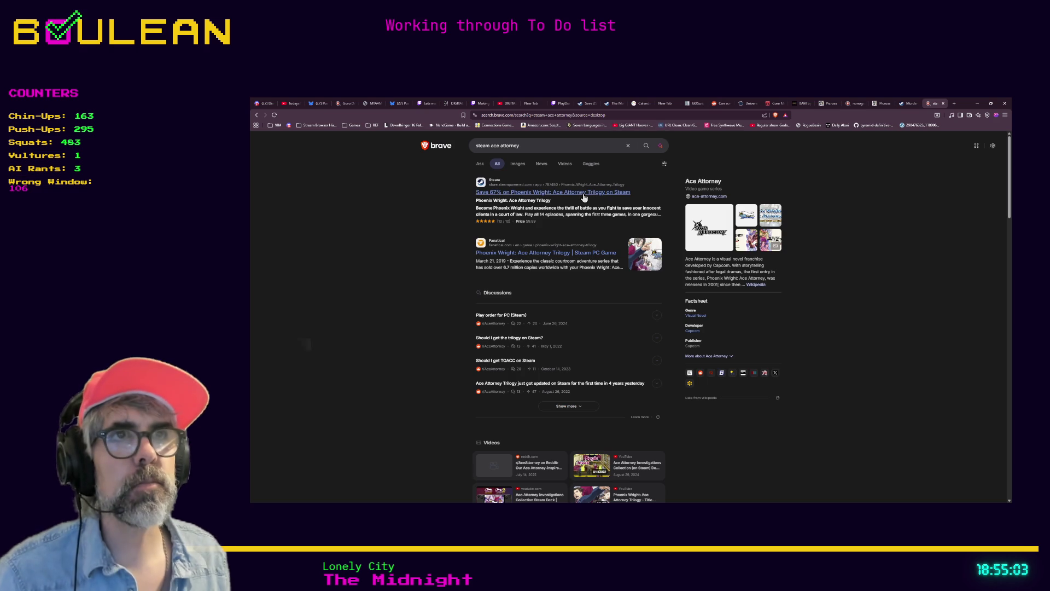
{"action": "left_click", "coordinate": [583, 194]}
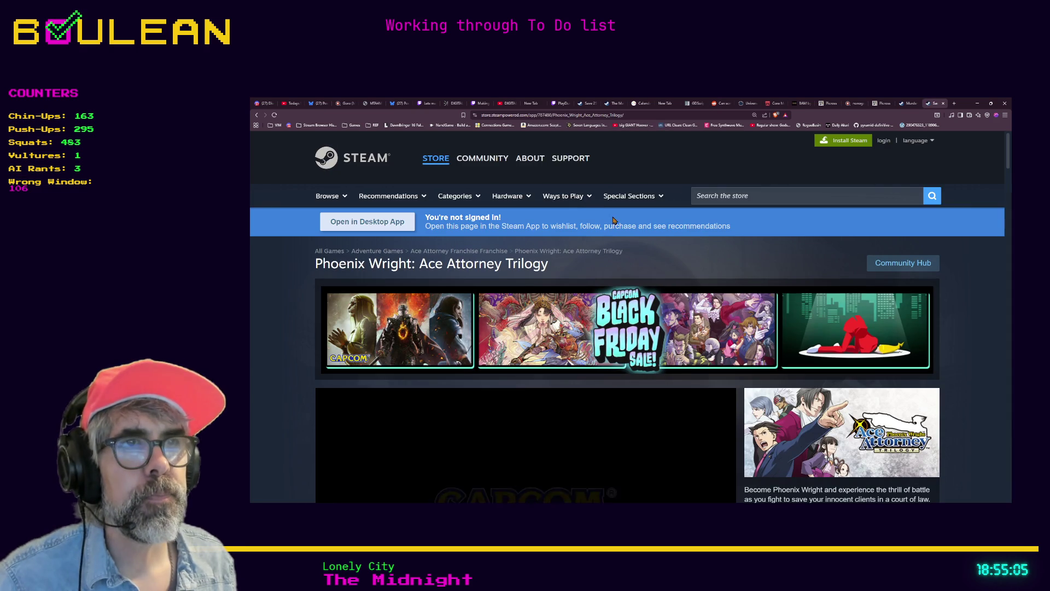
Step: Skip the Ace Attorney trailer ahead to about 0:35 and pause it
{"action": "scroll", "coordinate": [566, 268], "scroll_direction": "down", "scroll_amount": 2}
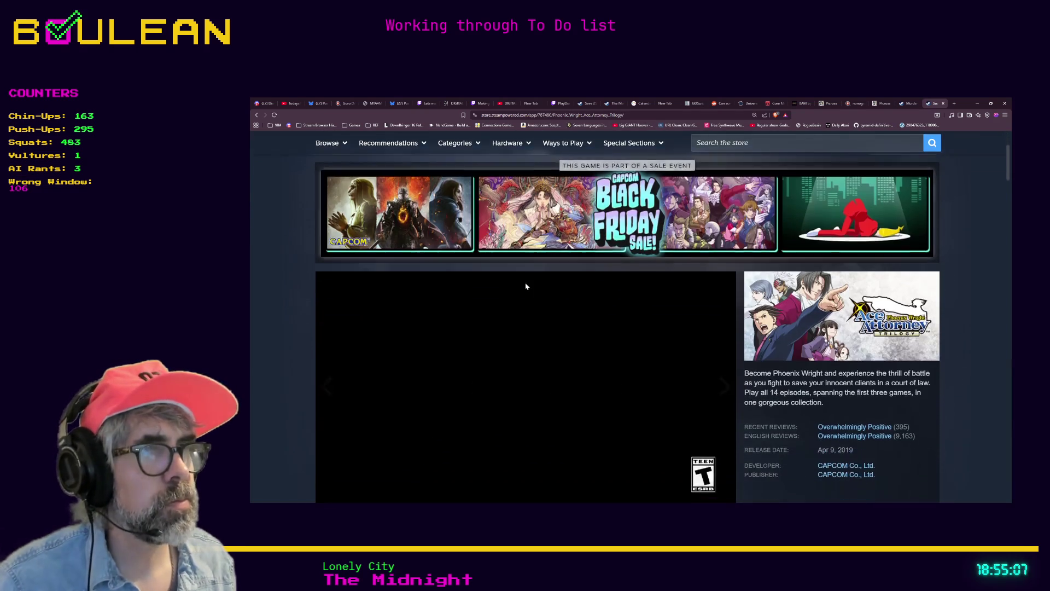
{"action": "scroll", "coordinate": [695, 308], "scroll_direction": "down", "scroll_amount": 2}
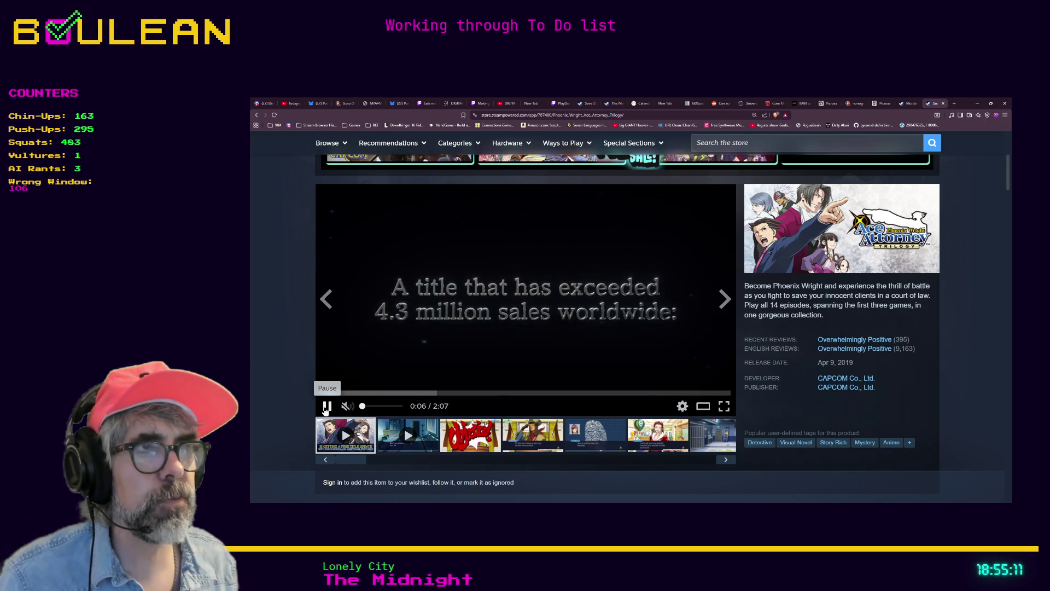
{"action": "left_click", "coordinate": [431, 393]}
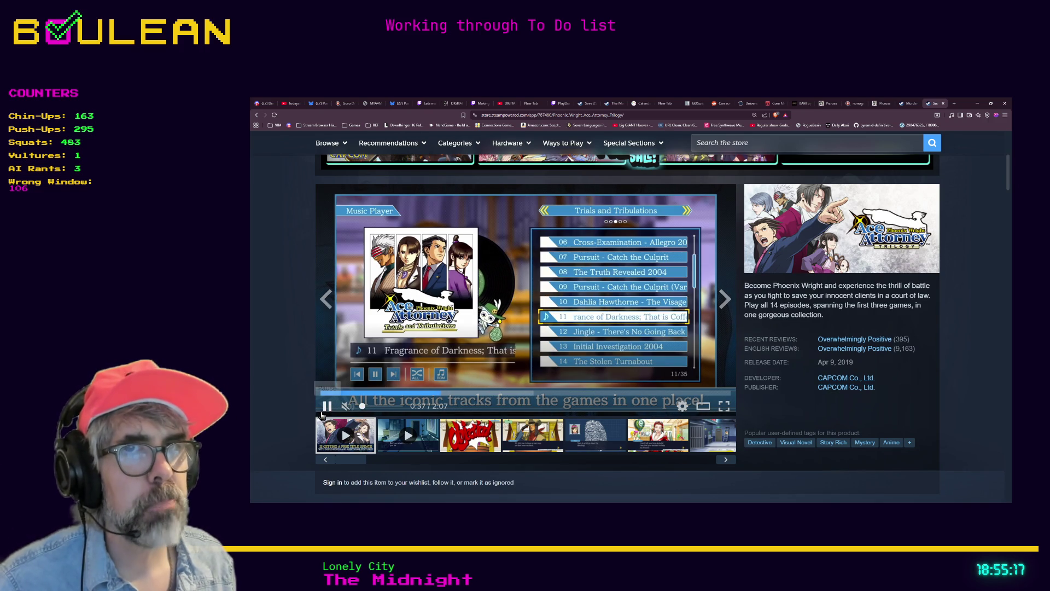
{"action": "left_click", "coordinate": [326, 406]}
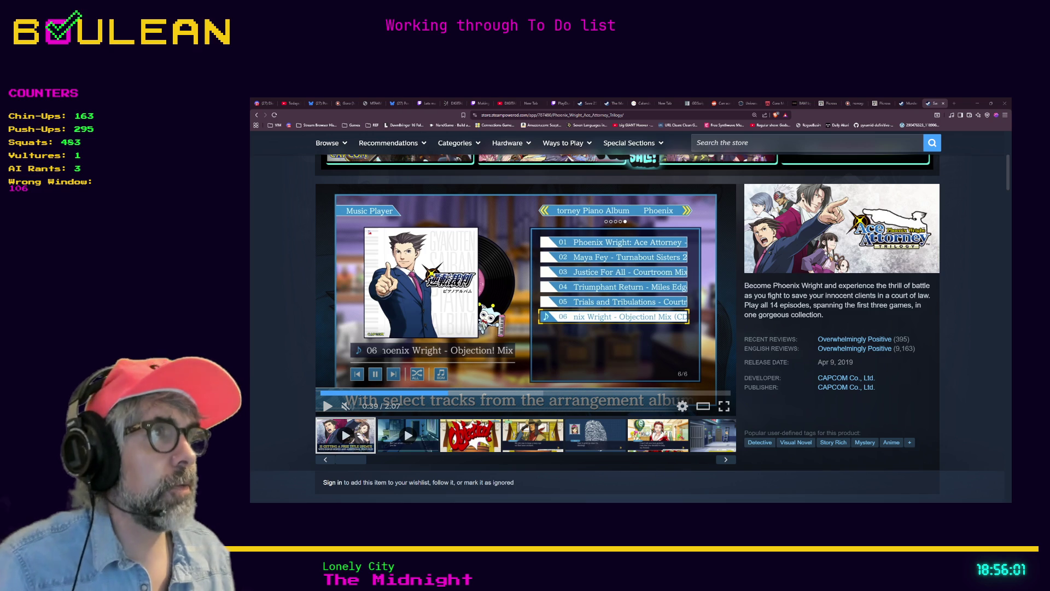
Step: Minimize the browser and put away the To Do notes to return to Godot
{"action": "left_click", "coordinate": [977, 103]}
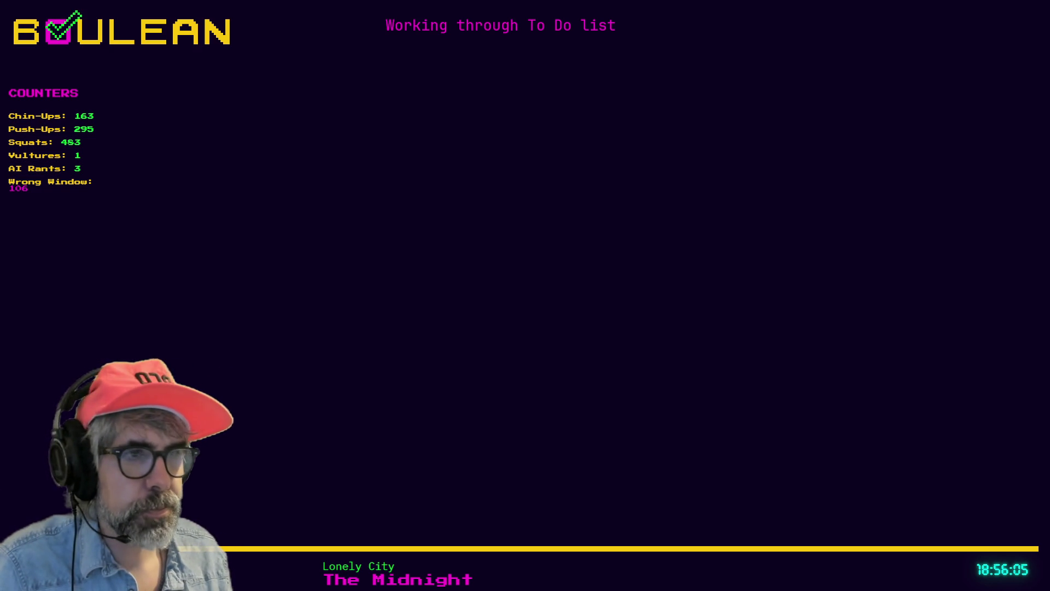
{"action": "key", "text": "alt+Tab"}
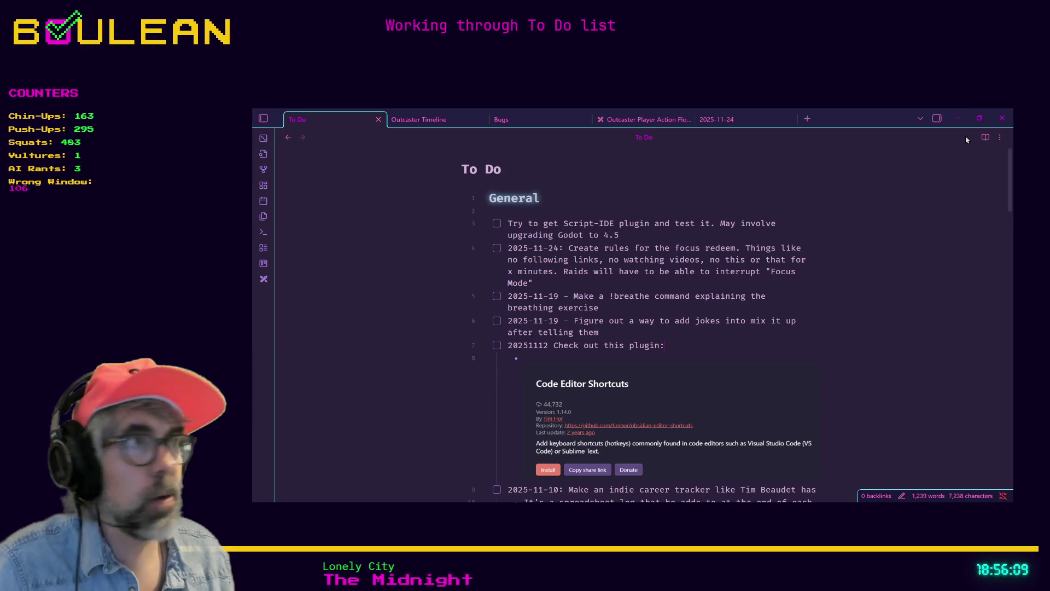
{"action": "left_click", "coordinate": [957, 118]}
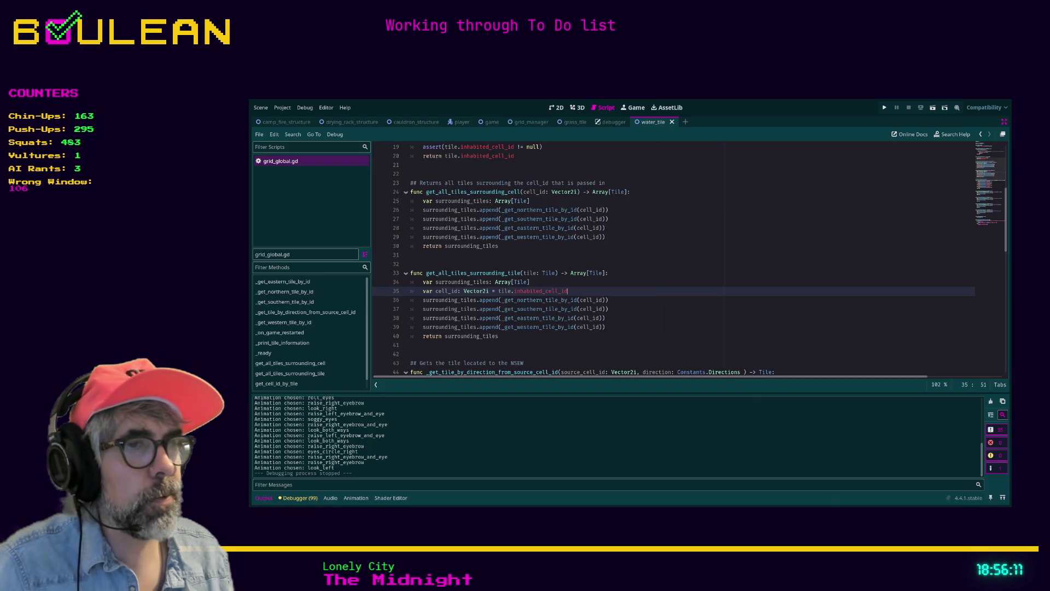
Step: Widen the script list beside the code, leaving the caret on empty line 32
{"action": "left_click", "coordinate": [680, 325]}
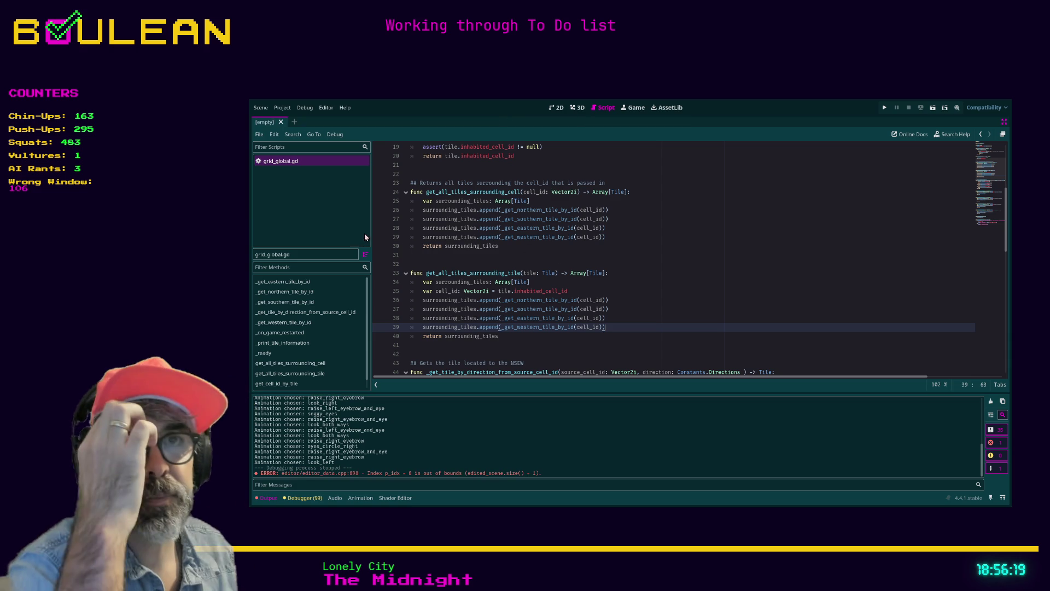
{"action": "left_click_drag", "start_coordinate": [371, 230], "coordinate": [429, 230]}
{"action": "left_click", "coordinate": [561, 265]}
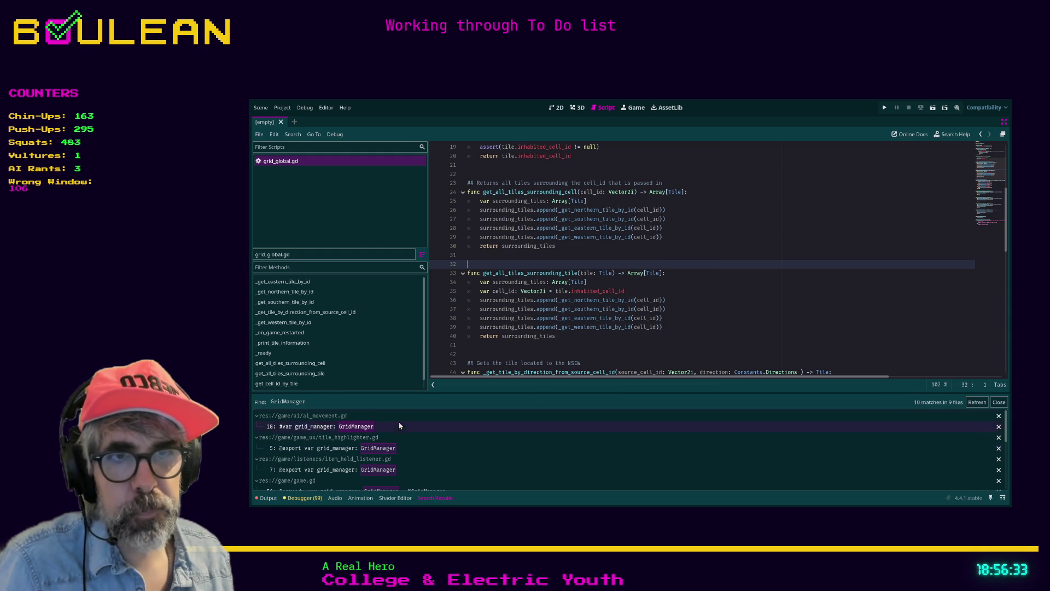
Step: Enlarge the Search Results panel and open the GridManager reference in enemy.gd
{"action": "left_click_drag", "start_coordinate": [402, 393], "coordinate": [408, 297]}
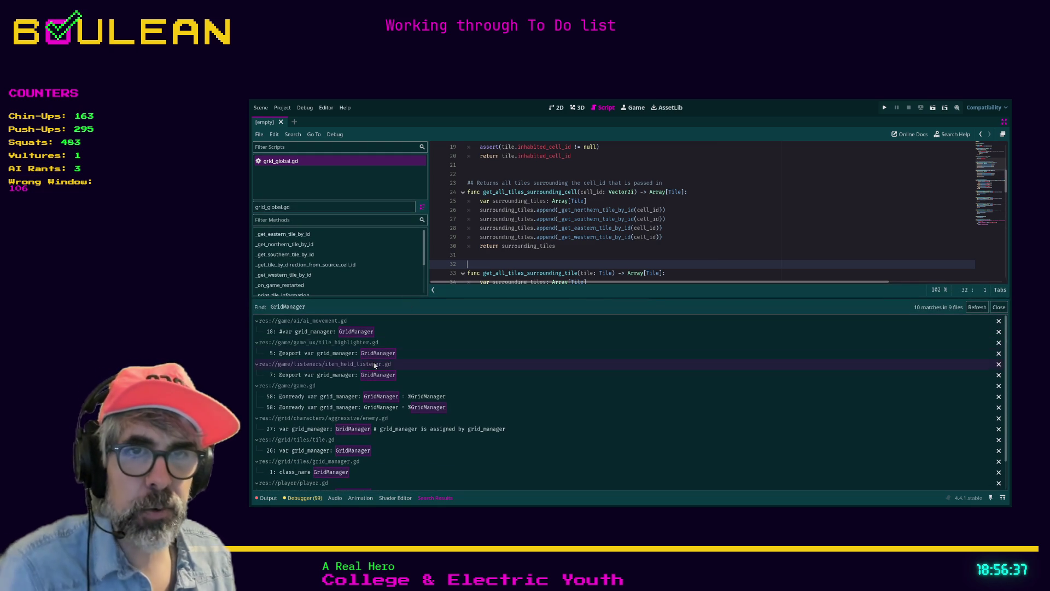
{"action": "left_click", "coordinate": [375, 430]}
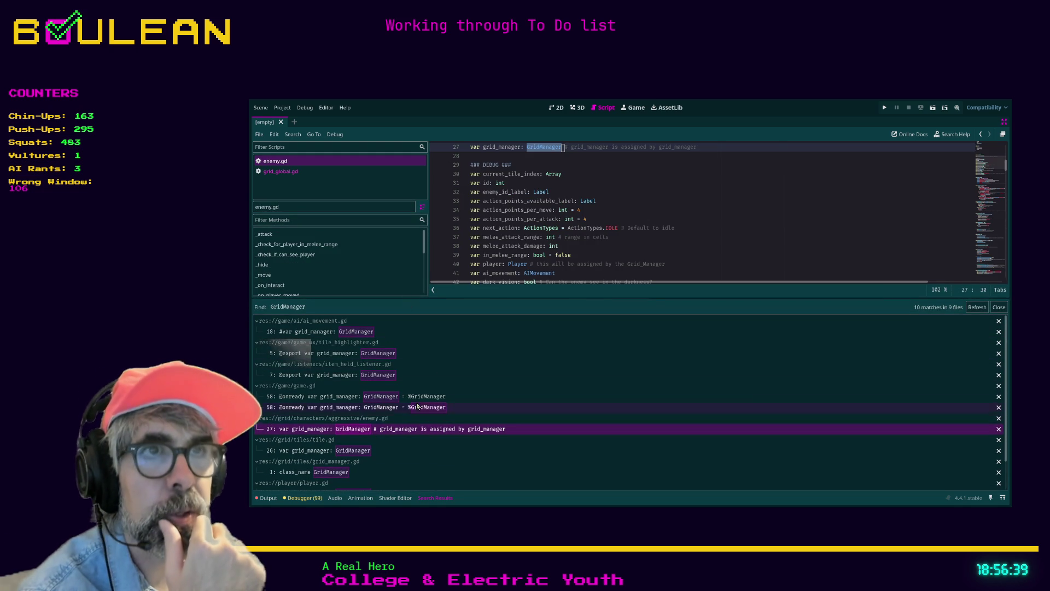
{"action": "scroll", "coordinate": [561, 219], "scroll_direction": "up", "scroll_amount": 2}
{"action": "scroll", "coordinate": [560, 218], "scroll_direction": "up", "scroll_amount": 4}
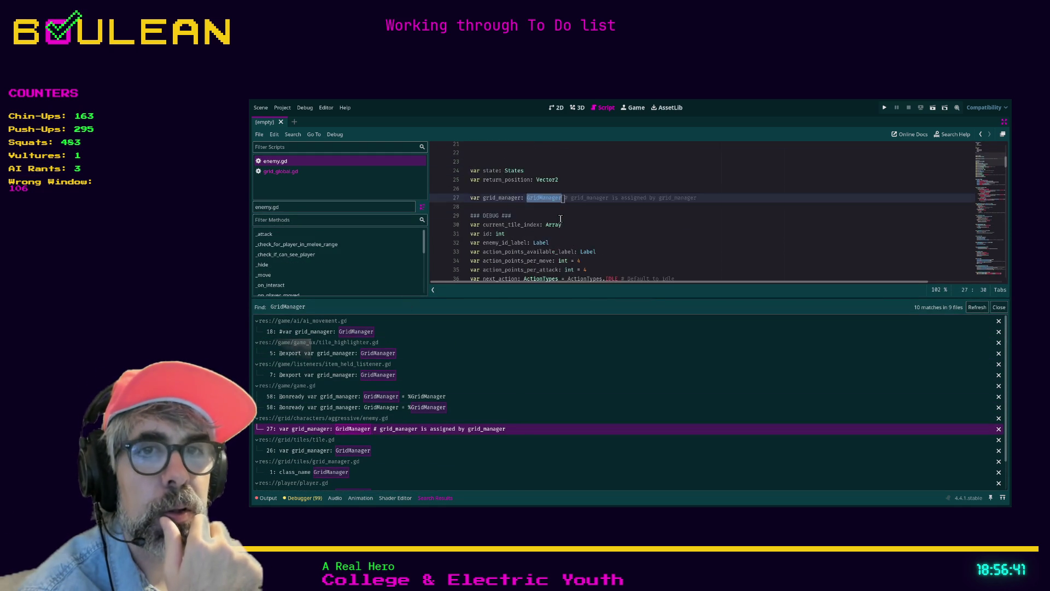
{"action": "scroll", "coordinate": [561, 219], "scroll_direction": "down", "scroll_amount": 3}
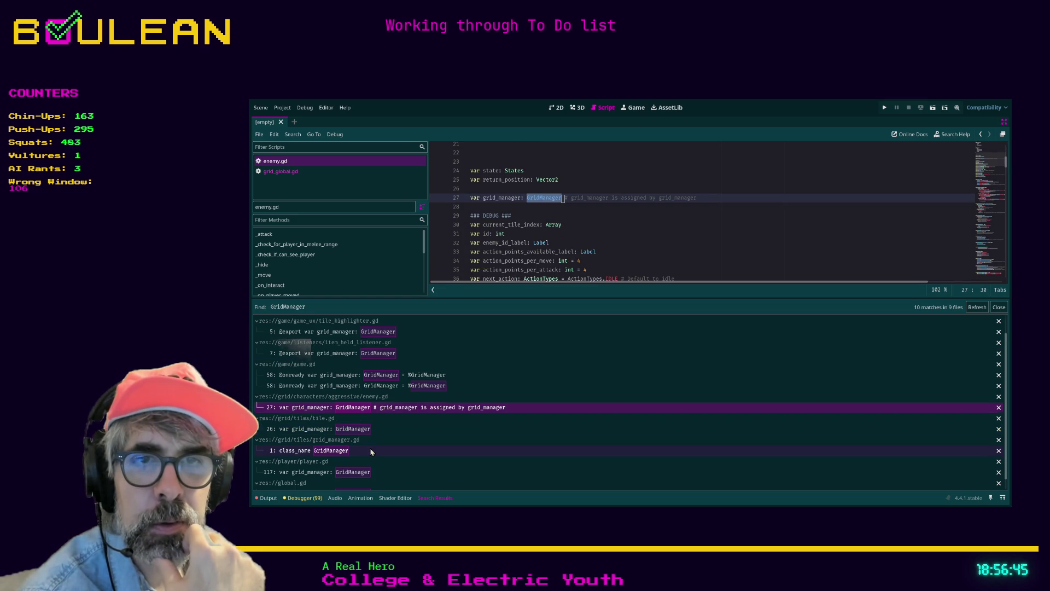
{"action": "scroll", "coordinate": [370, 450], "scroll_direction": "down", "scroll_amount": 3}
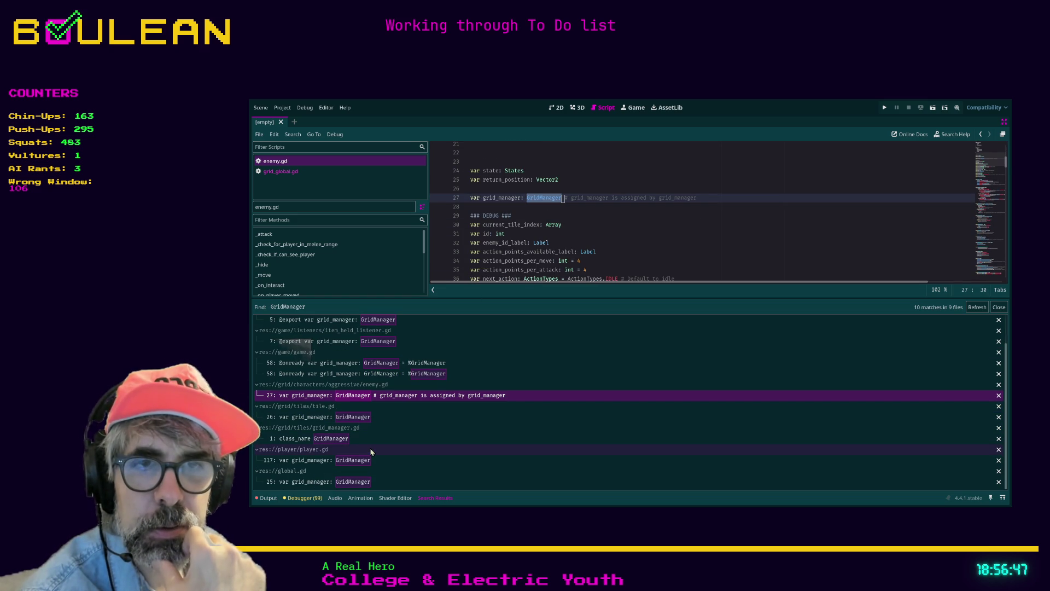
Step: Open the grid_manager variable result in global.gd and look around it
{"action": "left_click", "coordinate": [339, 482]}
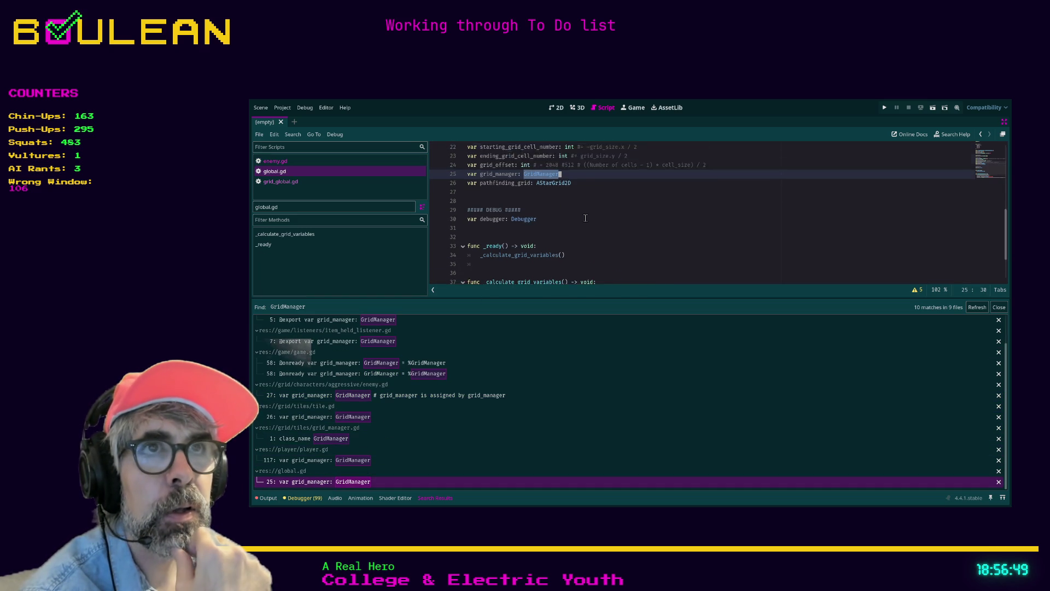
{"action": "scroll", "coordinate": [585, 217], "scroll_direction": "up", "scroll_amount": 3}
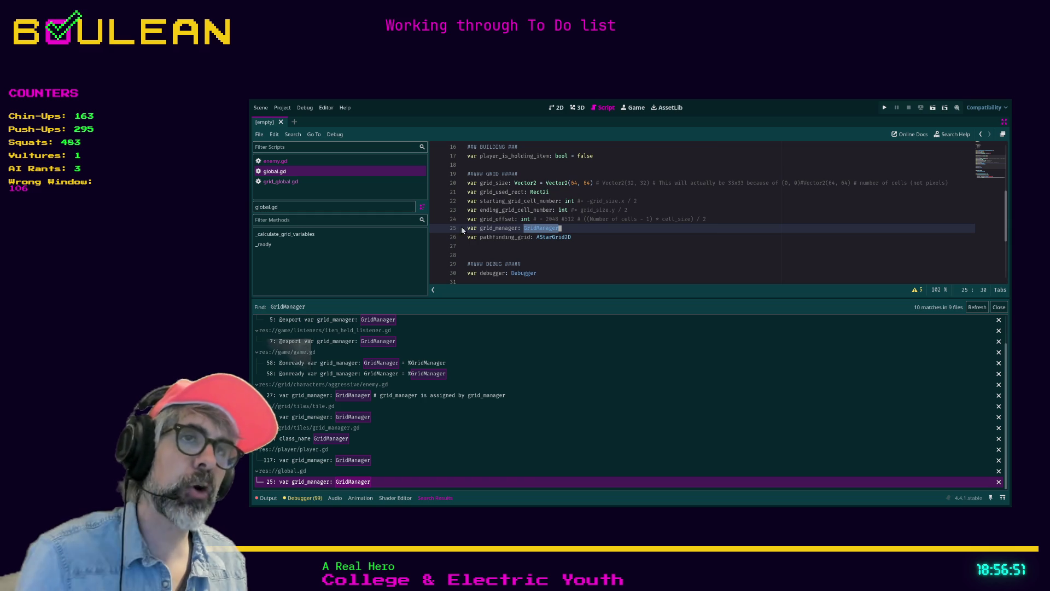
{"action": "scroll", "coordinate": [547, 236], "scroll_direction": "up", "scroll_amount": 1}
{"action": "scroll", "coordinate": [547, 236], "scroll_direction": "down", "scroll_amount": 1}
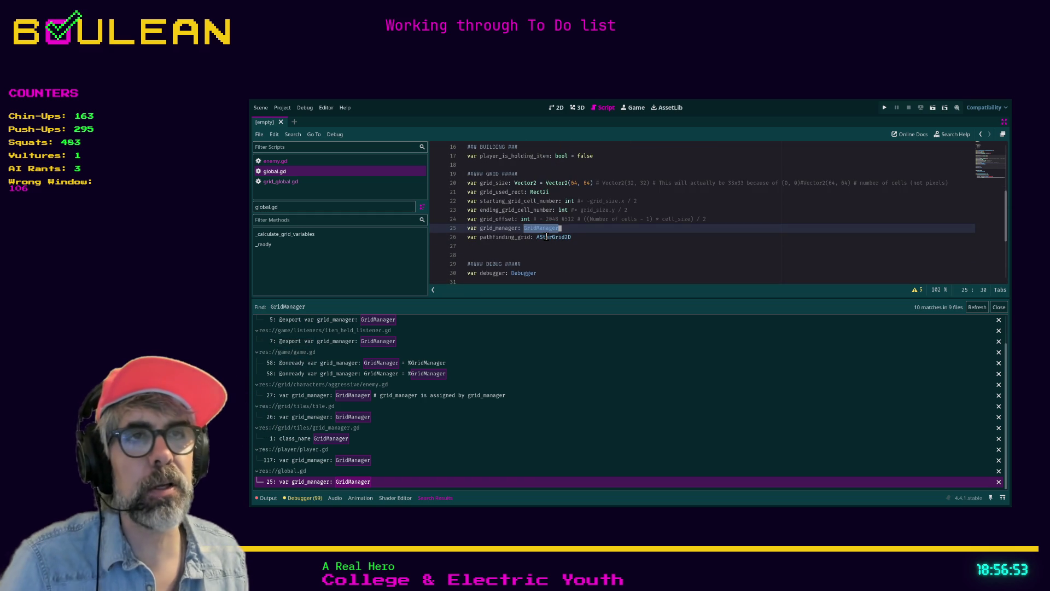
{"action": "scroll", "coordinate": [575, 235], "scroll_direction": "up", "scroll_amount": 1}
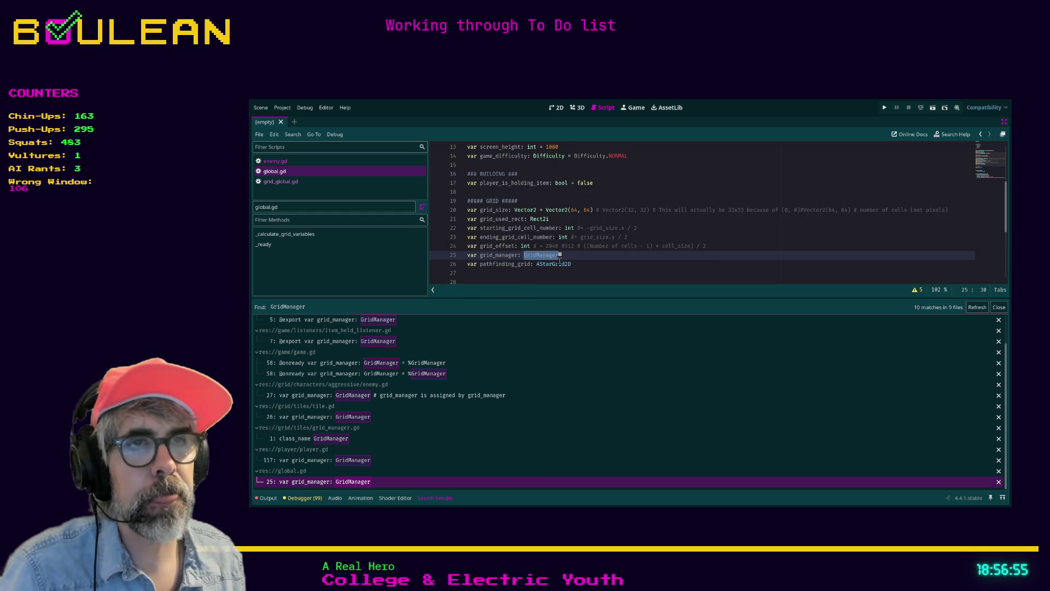
Step: Jump to the GridManager class definition, review its _ready function, then switch to grid_global.gd
{"action": "left_click", "coordinate": [567, 257]}
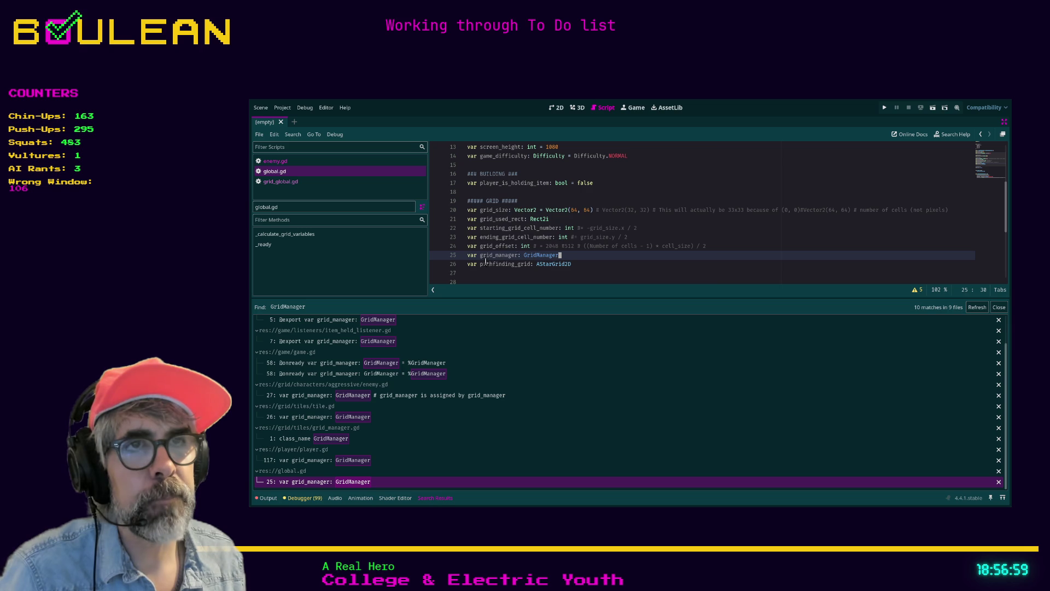
{"action": "left_click", "coordinate": [541, 257], "text": "ctrl"}
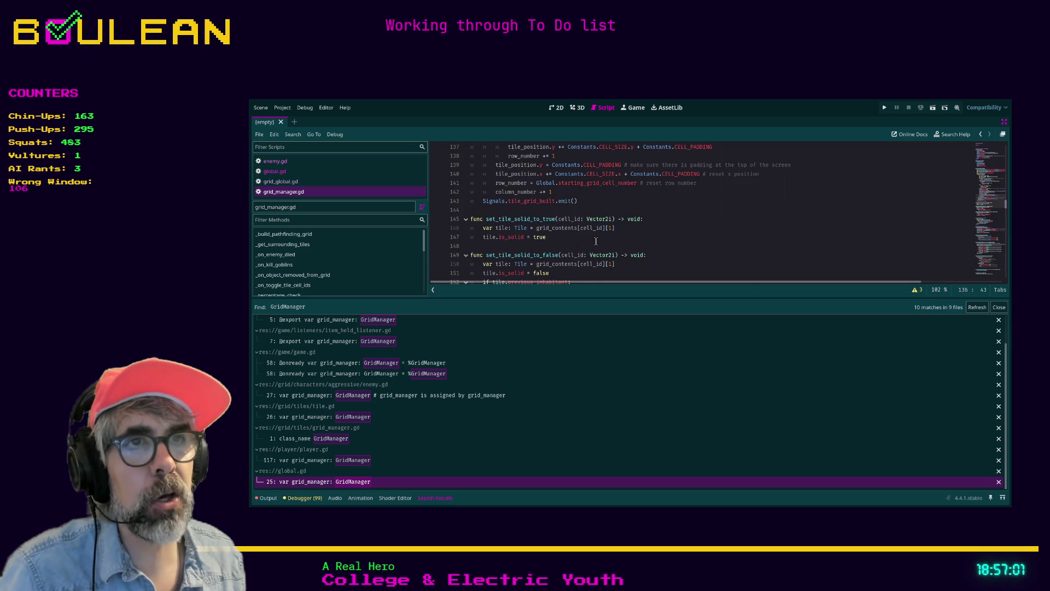
{"action": "scroll", "coordinate": [591, 240], "scroll_direction": "up", "scroll_amount": 10}
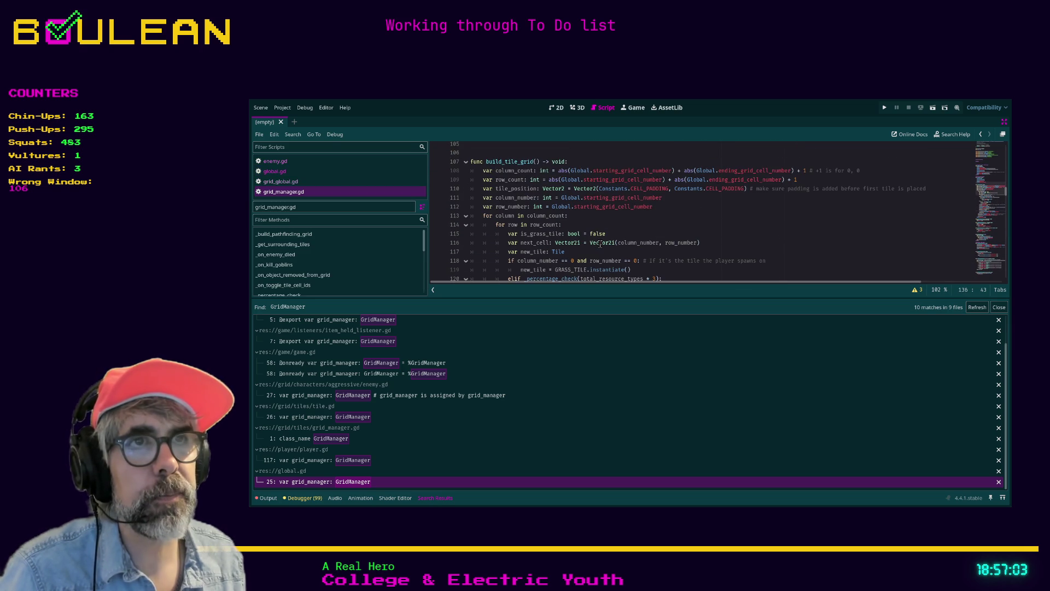
{"action": "scroll", "coordinate": [599, 243], "scroll_direction": "up", "scroll_amount": 4}
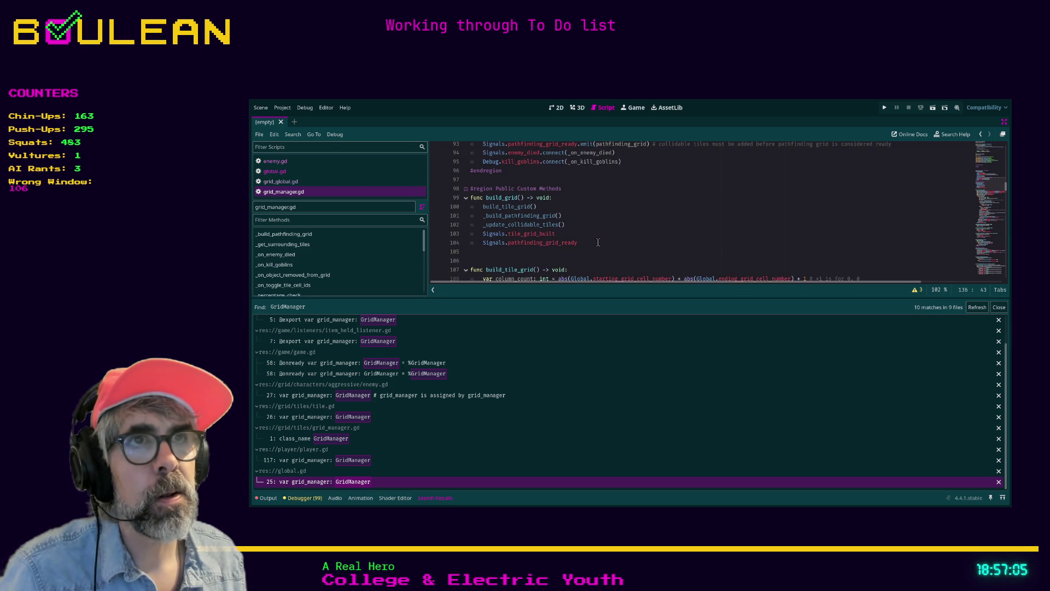
{"action": "scroll", "coordinate": [597, 242], "scroll_direction": "up", "scroll_amount": 3}
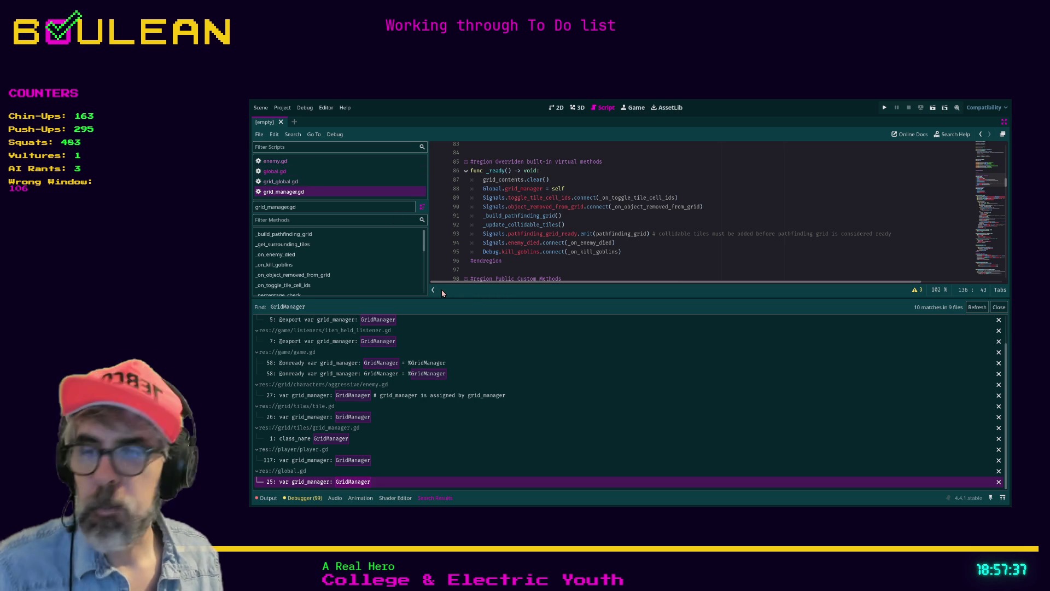
{"action": "left_click", "coordinate": [571, 267]}
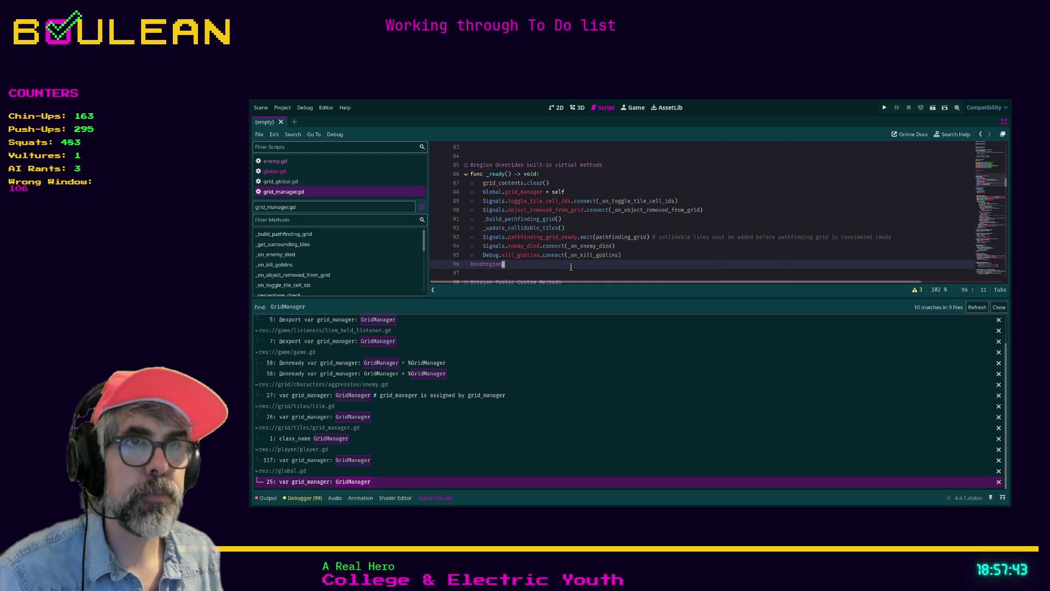
{"action": "left_click", "coordinate": [307, 184]}
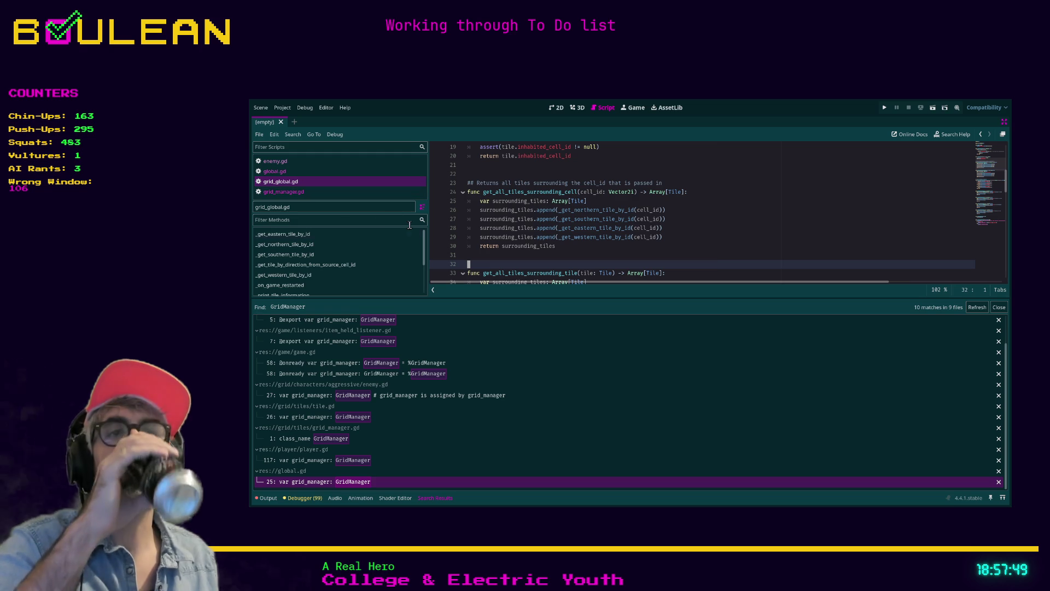
Step: Resize the editor panels to give the code editor more room
{"action": "left_click_drag", "start_coordinate": [497, 298], "coordinate": [499, 317]}
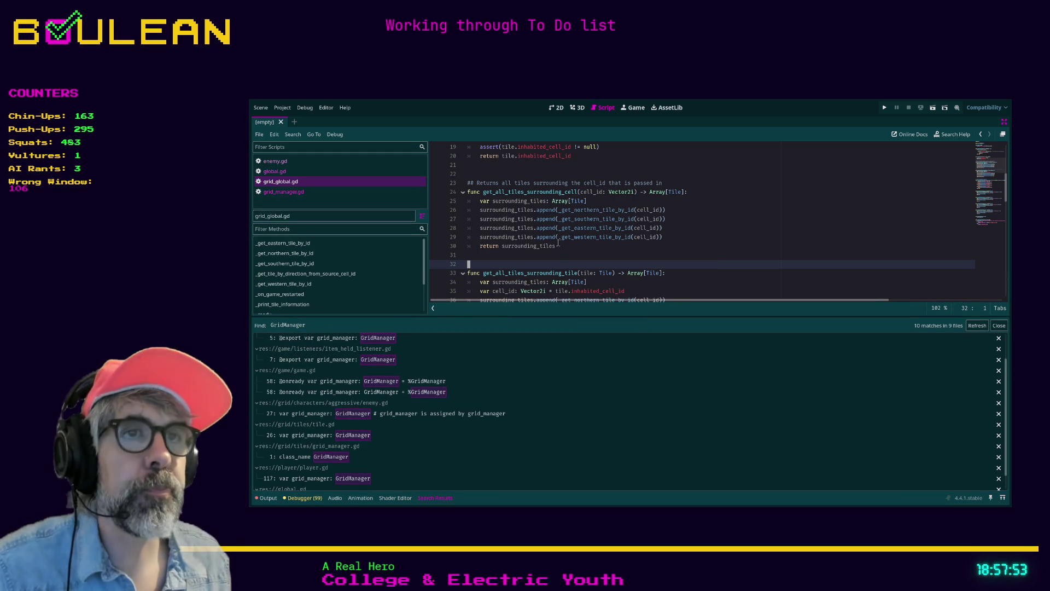
{"action": "left_click_drag", "start_coordinate": [427, 224], "coordinate": [415, 225]}
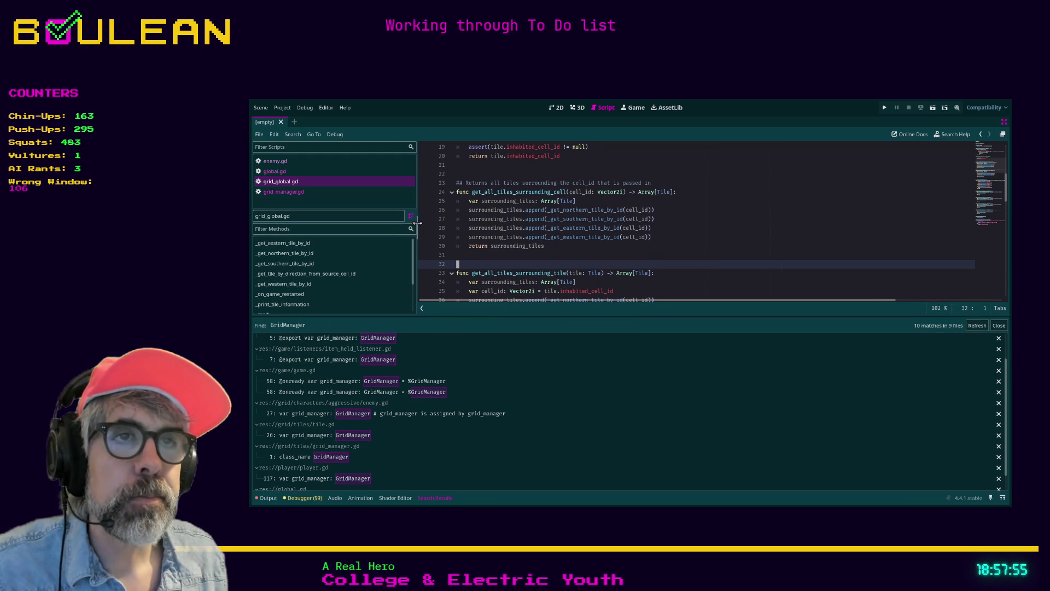
{"action": "left_click", "coordinate": [507, 256]}
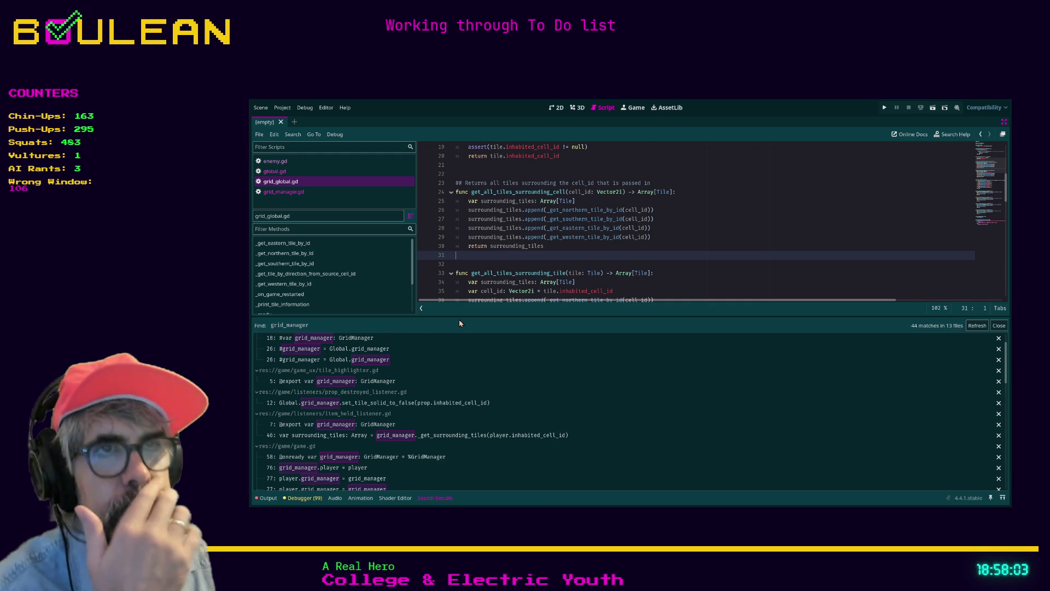
Step: Add a ## comment after tiles_array saying it holds all tiles in the world, and save
{"action": "scroll", "coordinate": [522, 261], "scroll_direction": "up", "scroll_amount": 6}
{"action": "scroll", "coordinate": [521, 262], "scroll_direction": "up", "scroll_amount": 1}
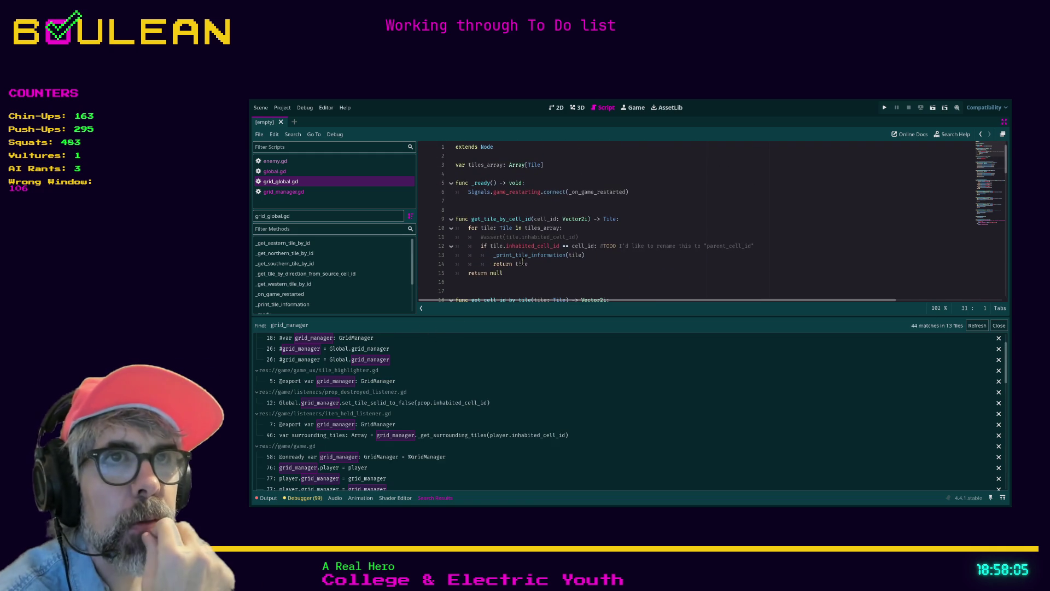
{"action": "left_click_drag", "start_coordinate": [468, 165], "coordinate": [488, 165]}
{"action": "left_click", "coordinate": [566, 169]}
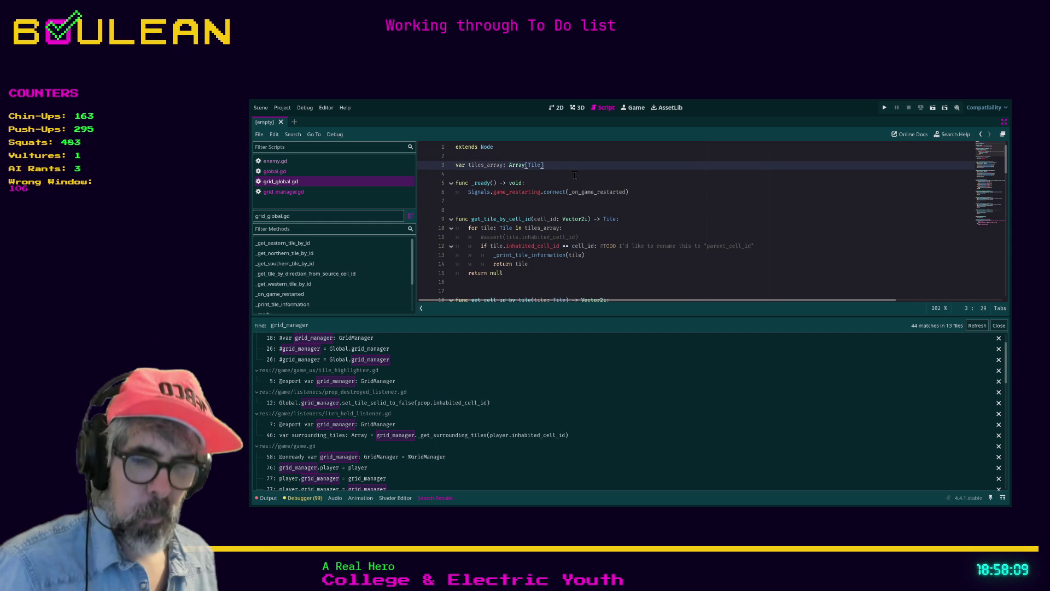
{"action": "type", "text": " ## S"}
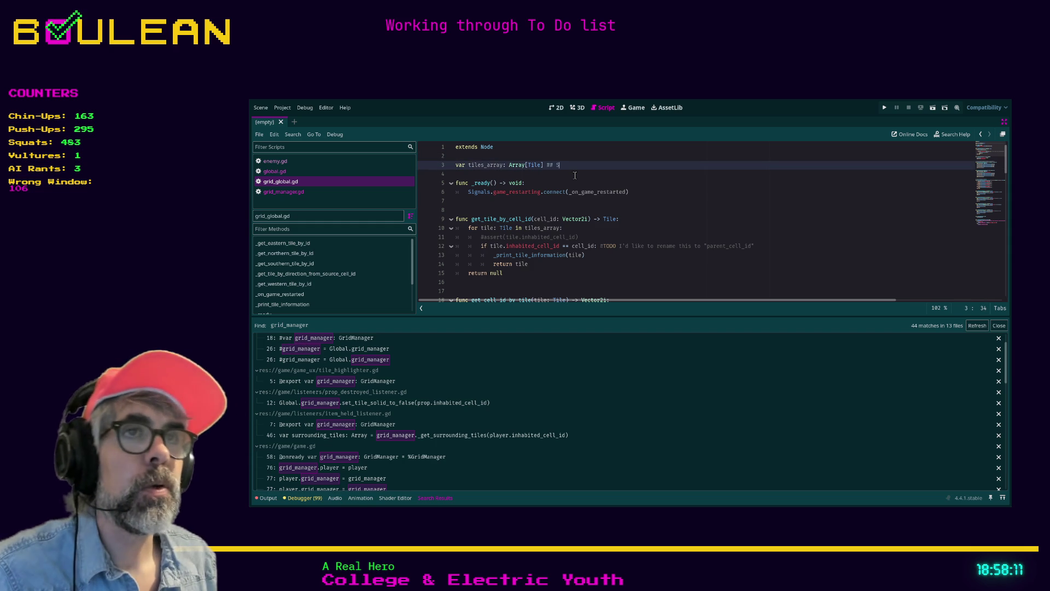
{"action": "key", "text": "BackSpace"}
{"action": "type", "text": "This wil"}
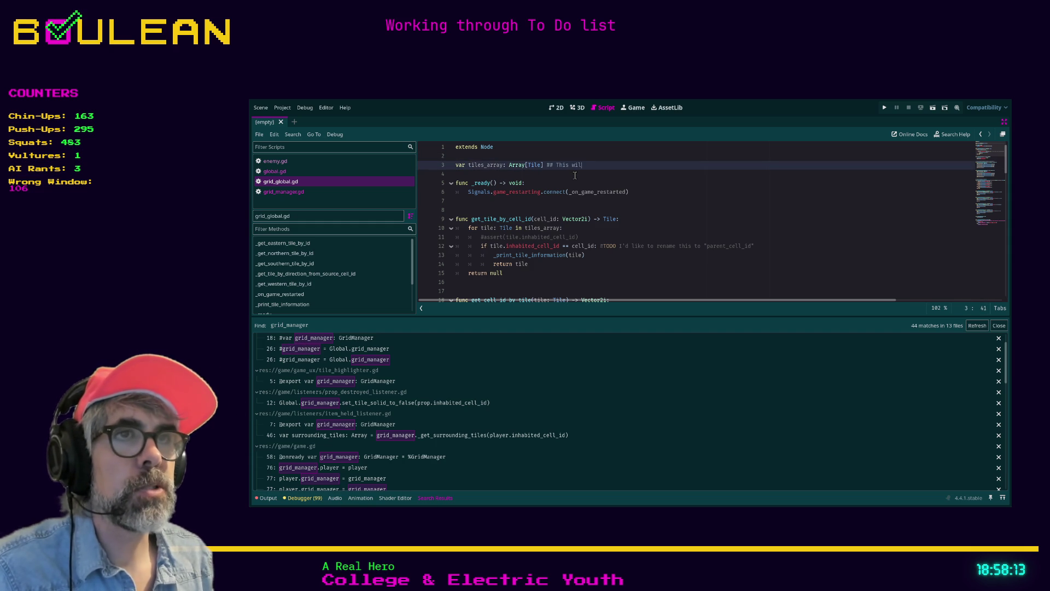
{"action": "type", "text": "l all tiles"}
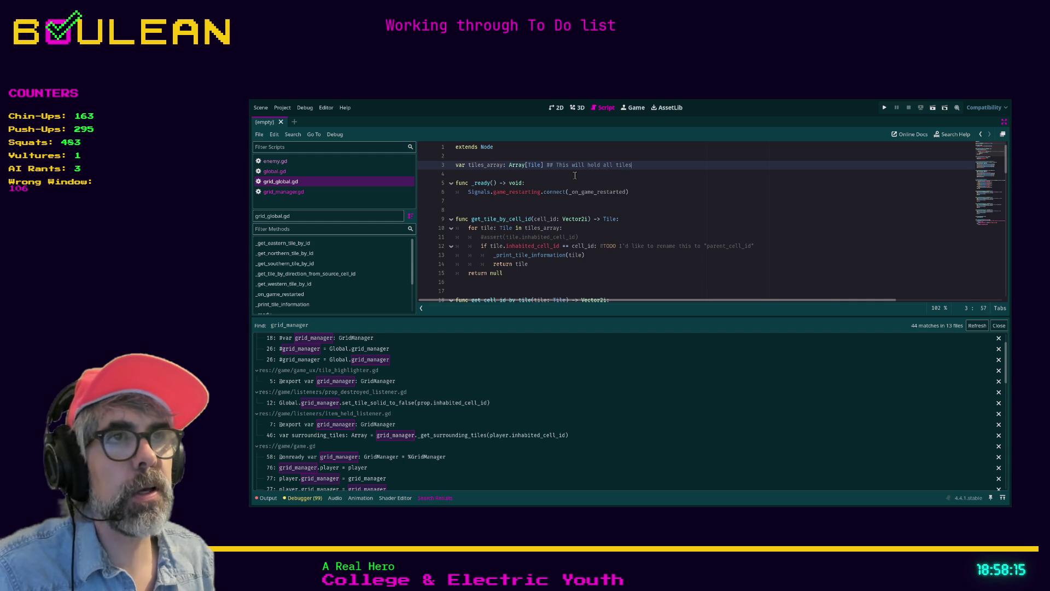
{"action": "type", "text": " the"}
{"action": "type", "text": "ld"}
{"action": "key", "text": "Down"}
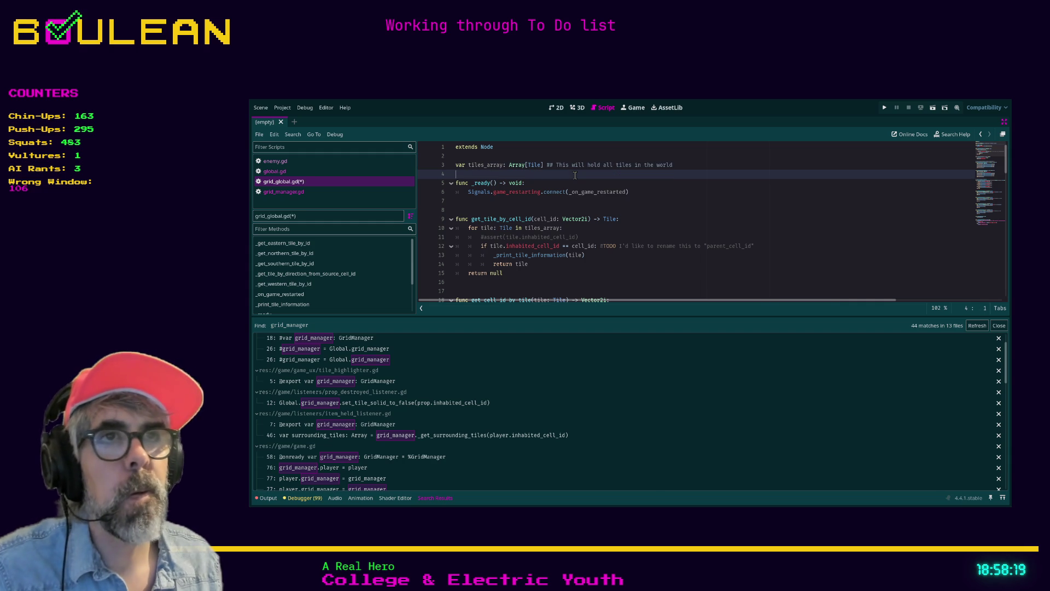
{"action": "key", "text": "ctrl+s"}
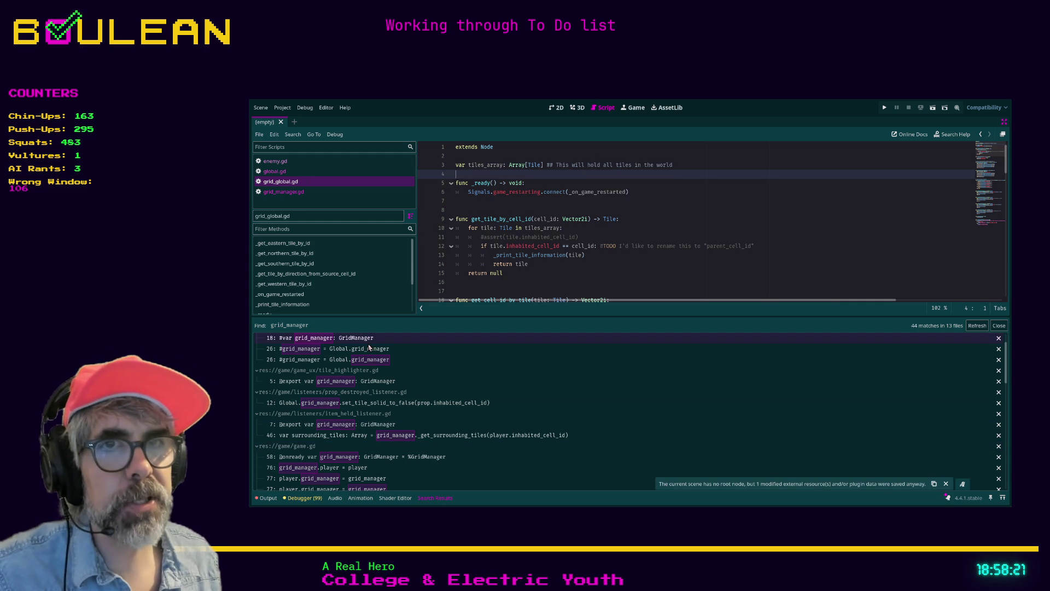
Step: Open debugger.gd at the tile loop on line 40 from the grid_manager search results
{"action": "scroll", "coordinate": [396, 364], "scroll_direction": "up", "scroll_amount": 1}
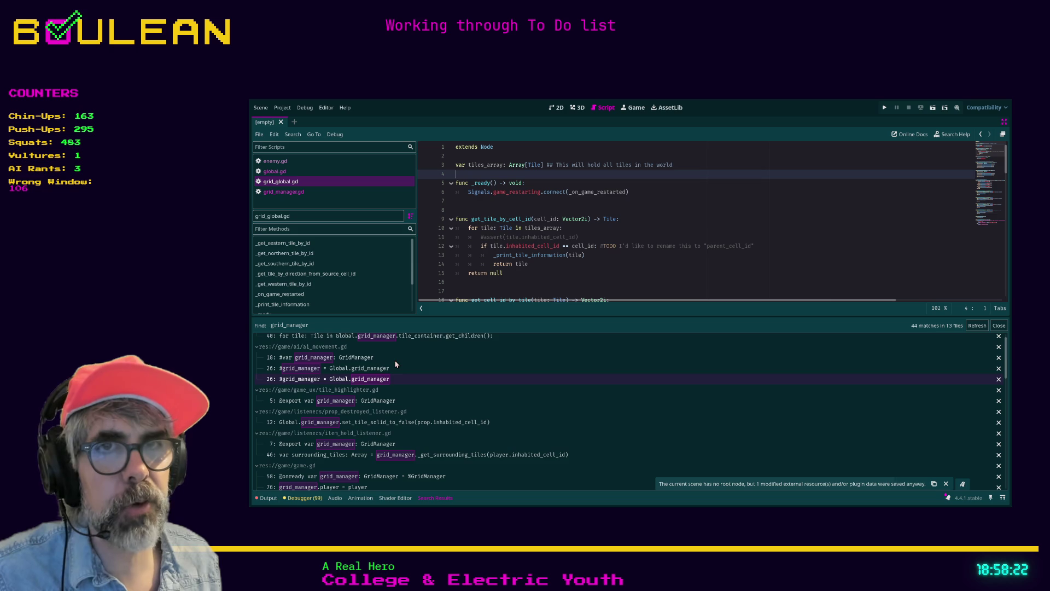
{"action": "left_click", "coordinate": [539, 201]}
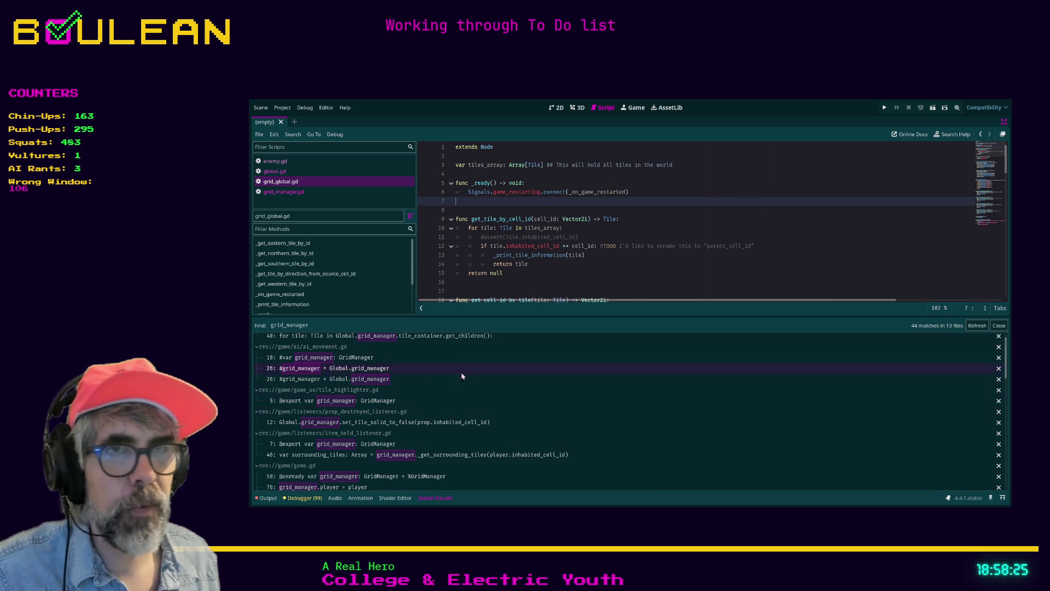
{"action": "scroll", "coordinate": [401, 353], "scroll_direction": "up", "scroll_amount": 1}
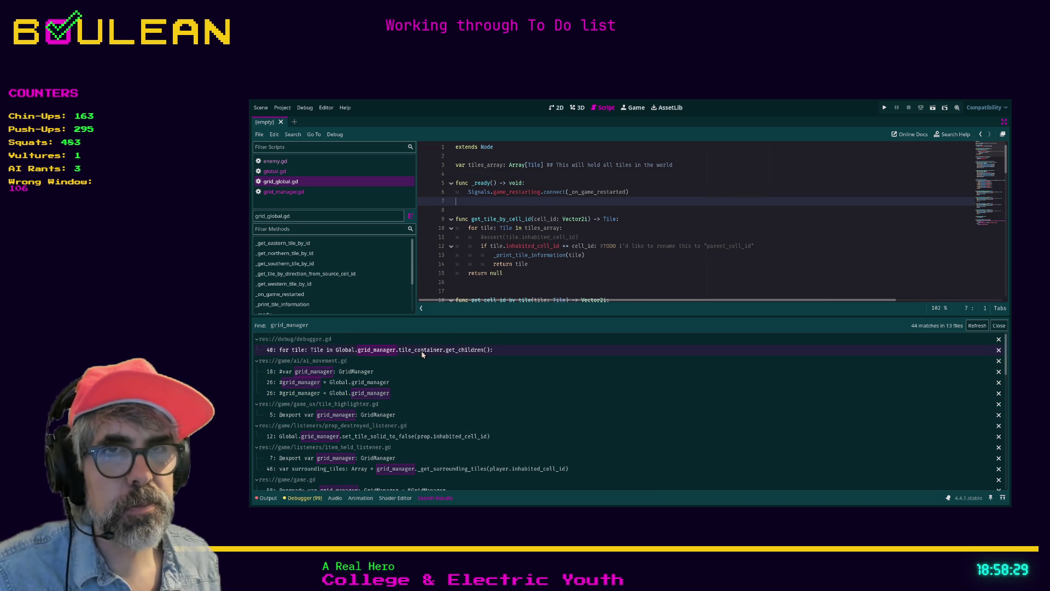
{"action": "left_click", "coordinate": [422, 350]}
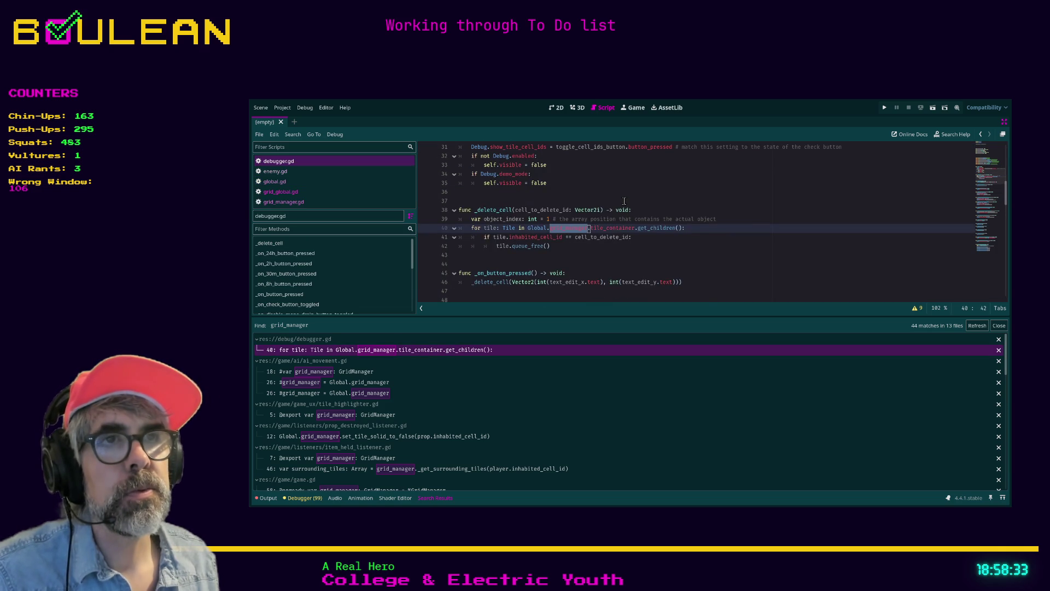
Step: Move the caret along line 40's for loop to just before grid_manager
{"action": "left_click", "coordinate": [589, 228]}
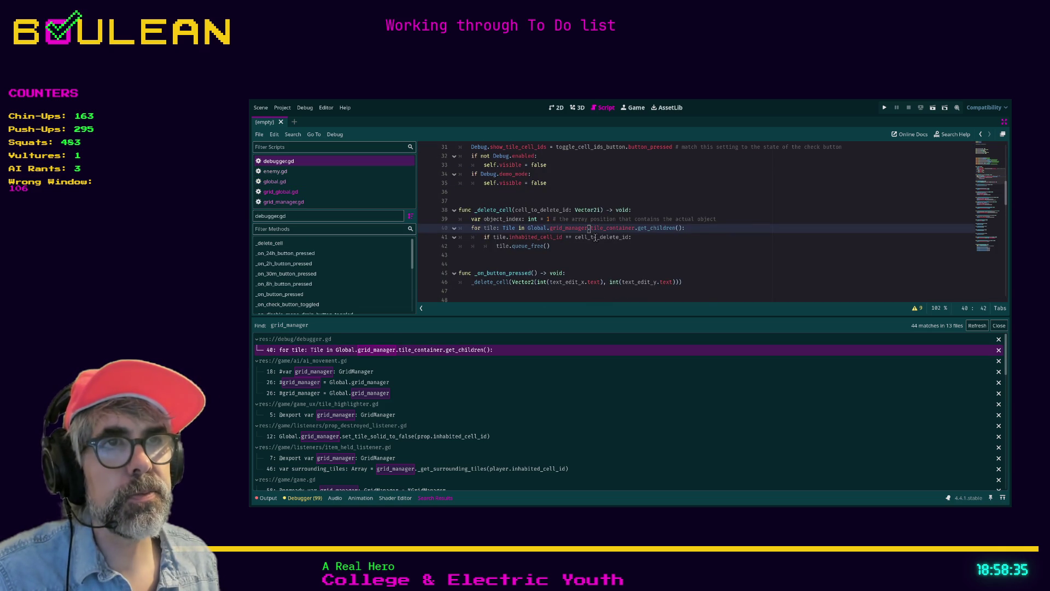
{"action": "key", "text": "Left"}
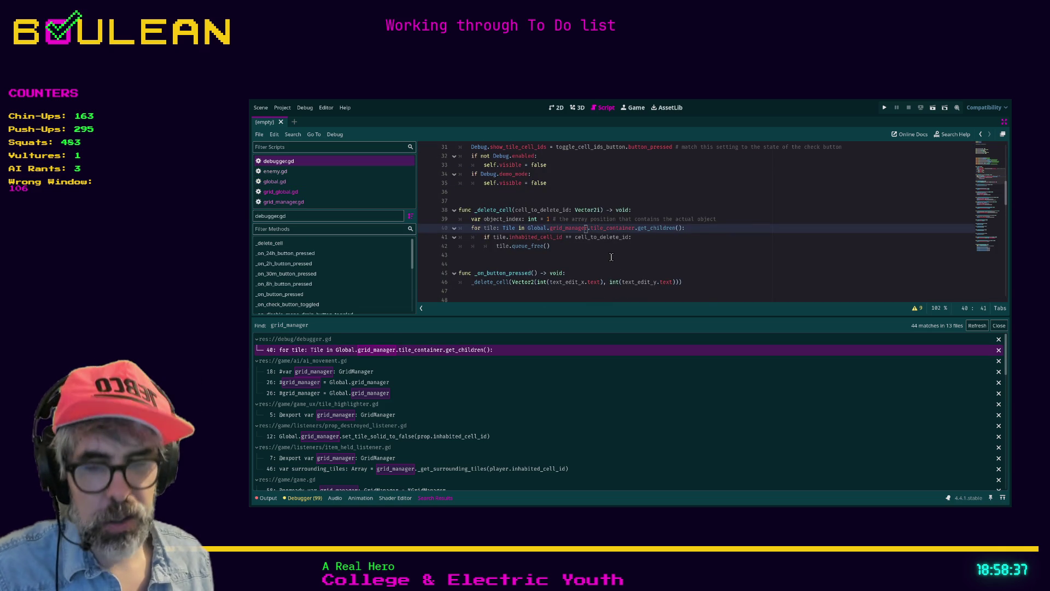
{"action": "key", "text": "End"}
{"action": "key", "text": "shift+Home"}
{"action": "key", "text": "shift+Home"}
{"action": "key", "text": "End"}
{"action": "key", "text": "Up"}
{"action": "key", "text": "Down"}
{"action": "key", "text": "Down"}
{"action": "key", "text": "Down"}
{"action": "key", "text": "Home"}
{"action": "key", "text": "Home"}
{"action": "key", "text": "Up"}
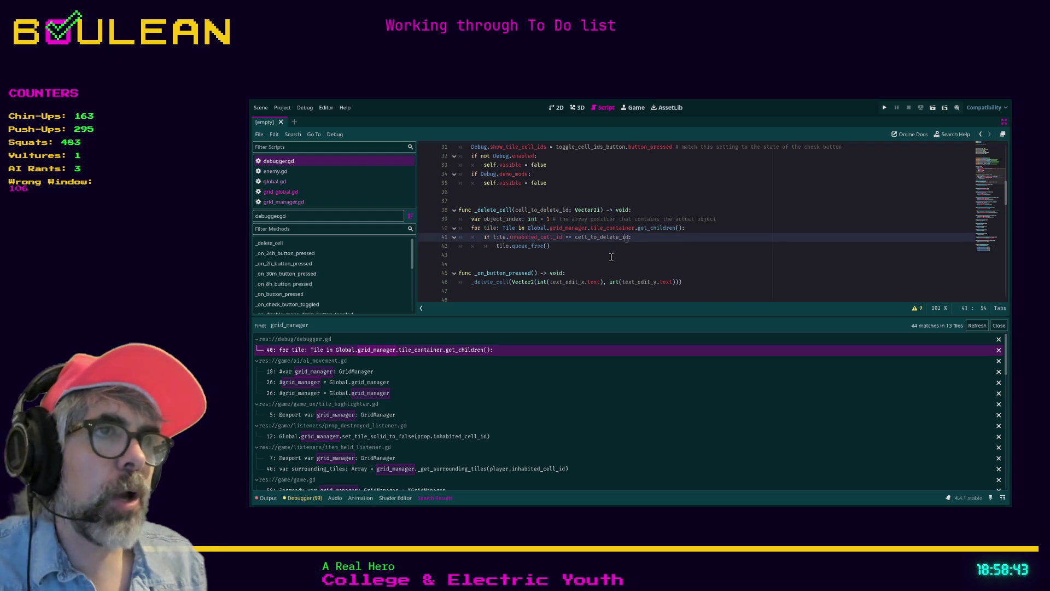
{"action": "key", "text": "Up"}
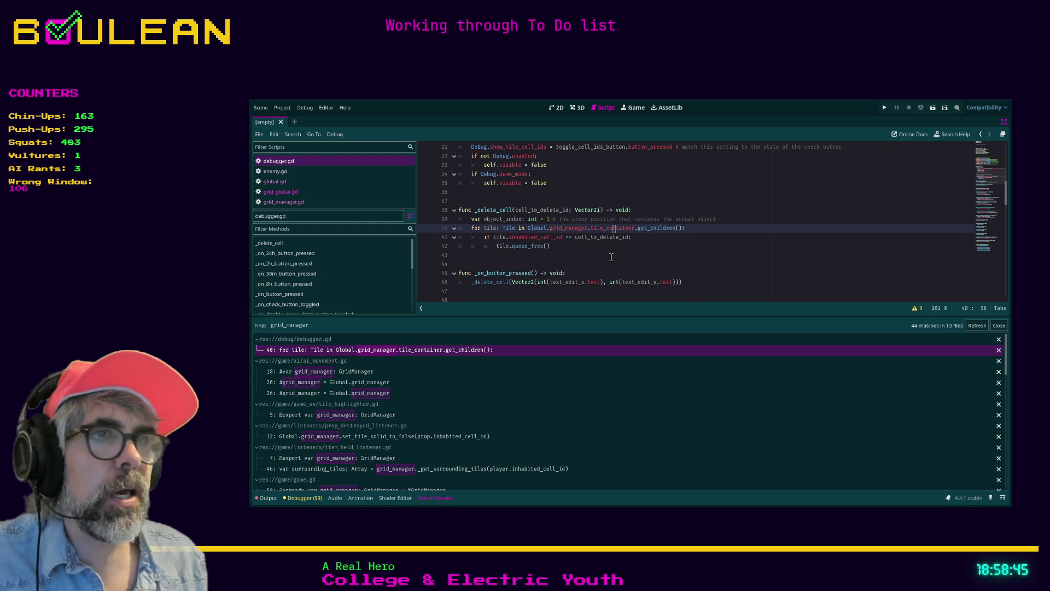
{"action": "key", "text": "Left"}
{"action": "key", "text": "Left"}
{"action": "key", "text": "Left"}
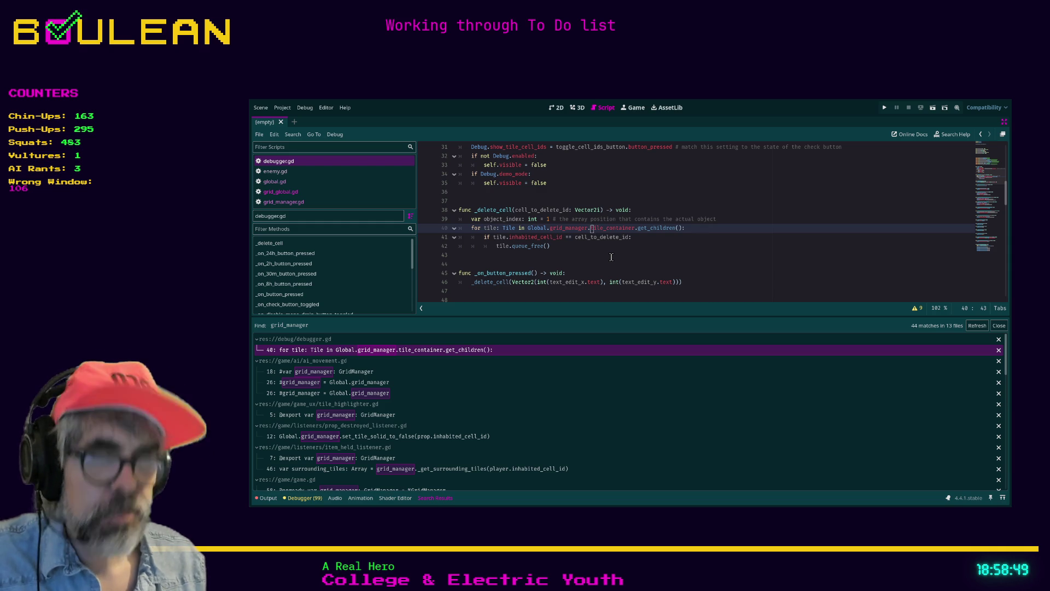
{"action": "key", "text": "Down"}
{"action": "key", "text": "Home"}
{"action": "key", "text": "Up"}
{"action": "key", "text": "Left"}
{"action": "key", "text": "Left"}
{"action": "key", "text": "Left"}
{"action": "key", "text": "ctrl+Right"}
{"action": "key", "text": "ctrl+Right"}
{"action": "key", "text": "ctrl+Right"}
{"action": "key", "text": "Right"}
{"action": "key", "text": "Right"}
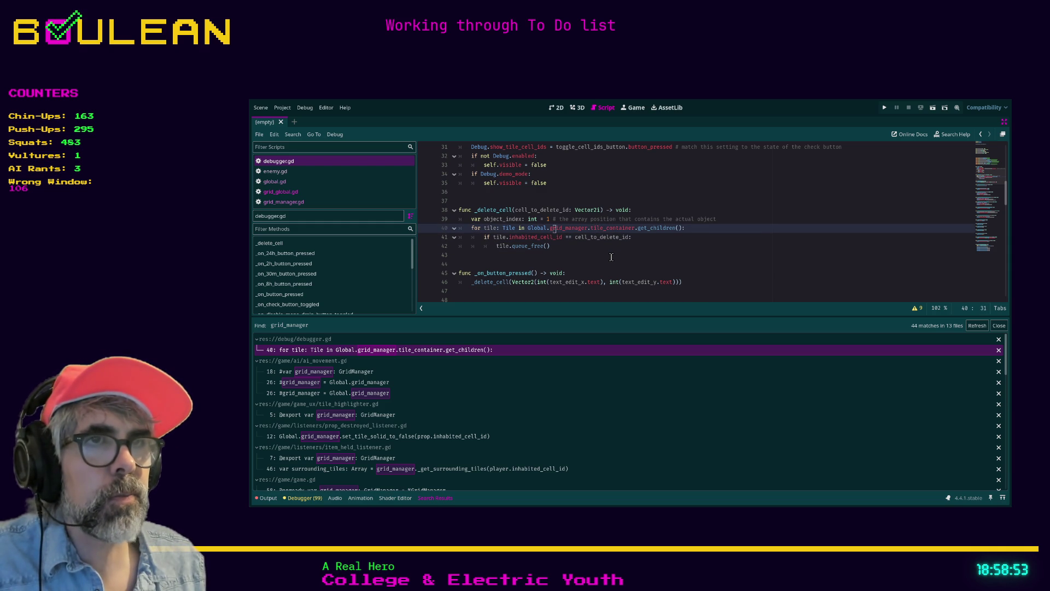
{"action": "key", "text": "Left"}
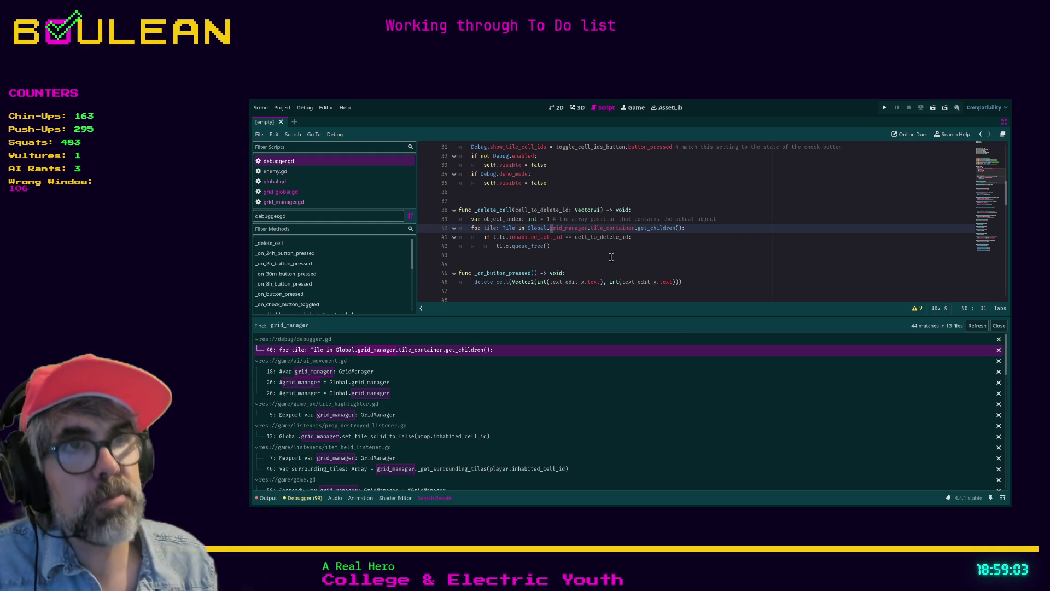
Step: Remove grid_manager from the tile loop's source on line 40
{"action": "key", "text": "shift+End"}
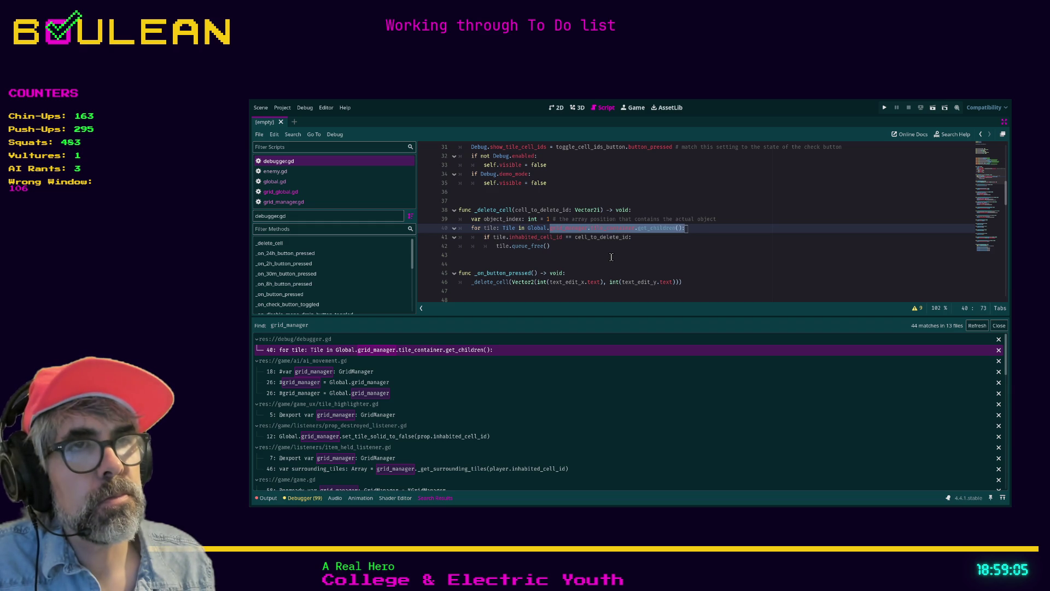
{"action": "key", "text": "Down"}
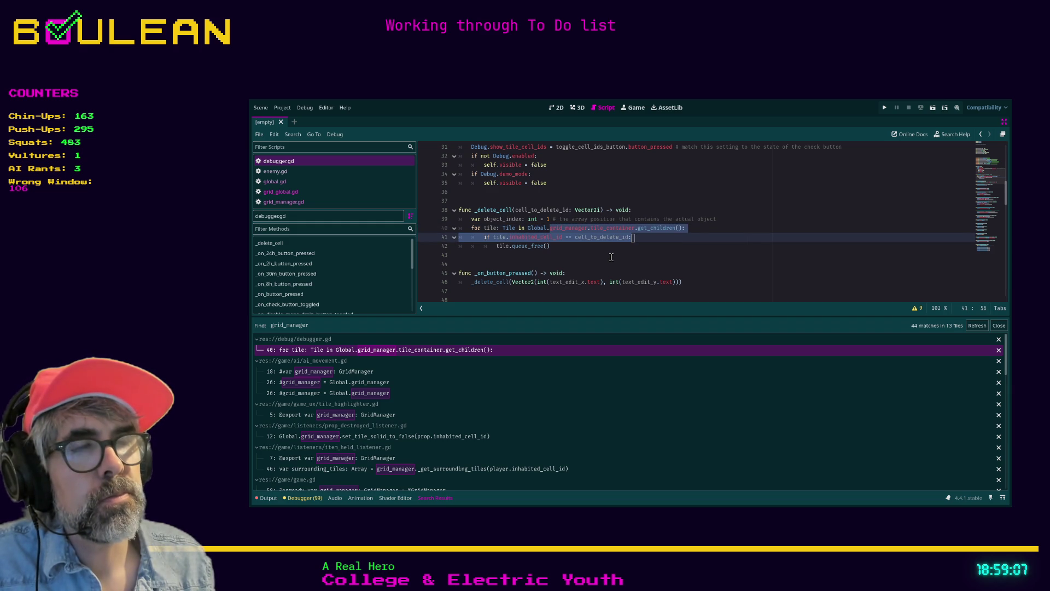
{"action": "key", "text": "Down"}
{"action": "key", "text": "Down"}
{"action": "scroll", "coordinate": [611, 257], "scroll_direction": "down", "scroll_amount": 1}
{"action": "key", "text": "Up"}
{"action": "key", "text": "Up"}
{"action": "key", "text": "Up"}
{"action": "key", "text": "Home"}
{"action": "key", "text": "Right"}
{"action": "key", "text": "Right"}
{"action": "key", "text": "Right"}
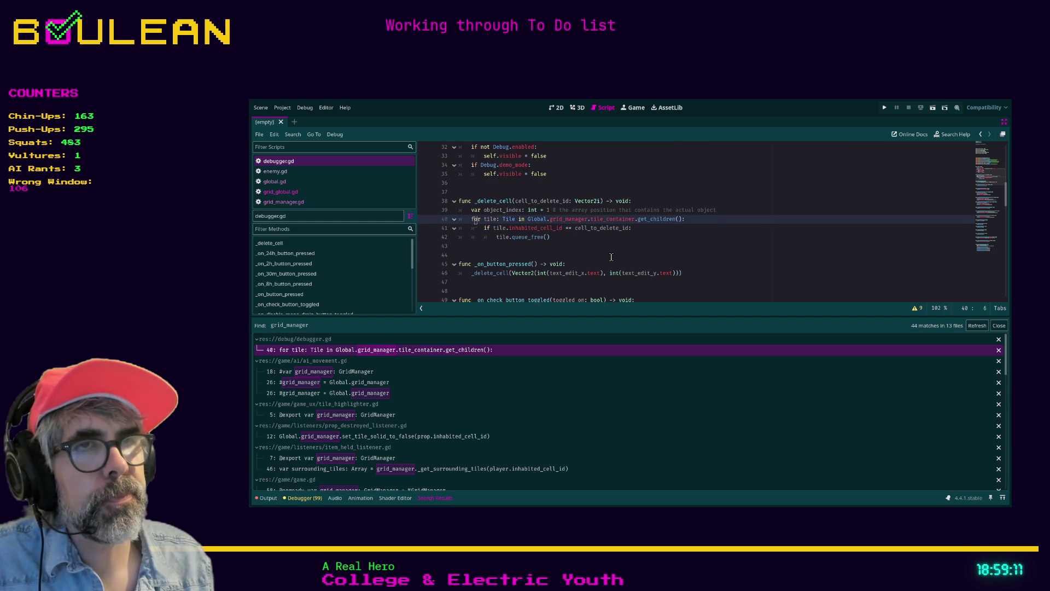
{"action": "key", "text": "Down"}
{"action": "key", "text": "Up"}
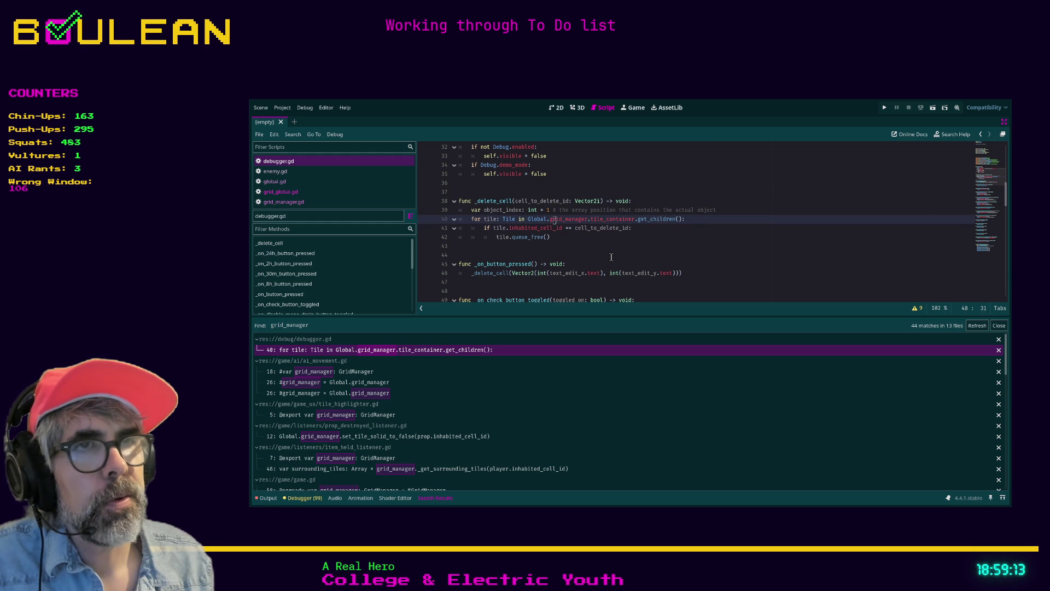
{"action": "key", "text": "Down"}
{"action": "key", "text": "Up"}
{"action": "key", "text": "Left"}
{"action": "key", "text": "Left"}
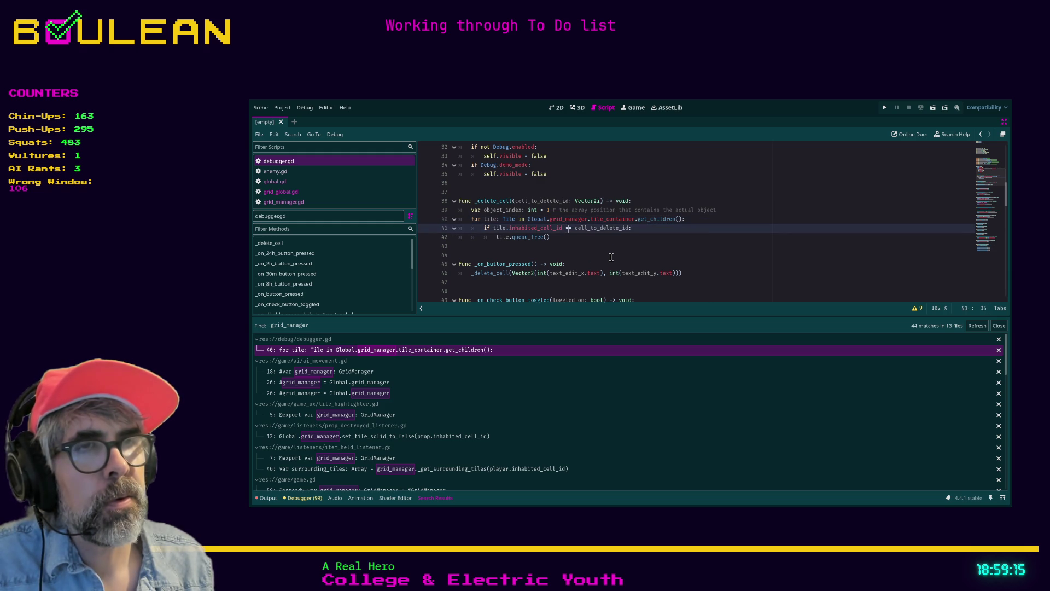
{"action": "key", "text": "Left"}
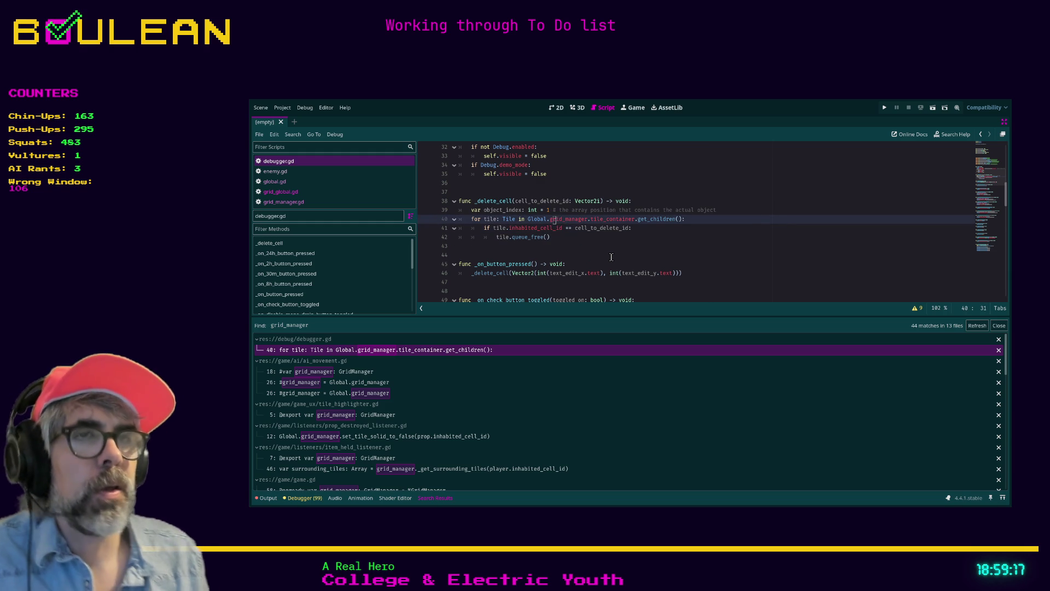
{"action": "key", "text": "Left"}
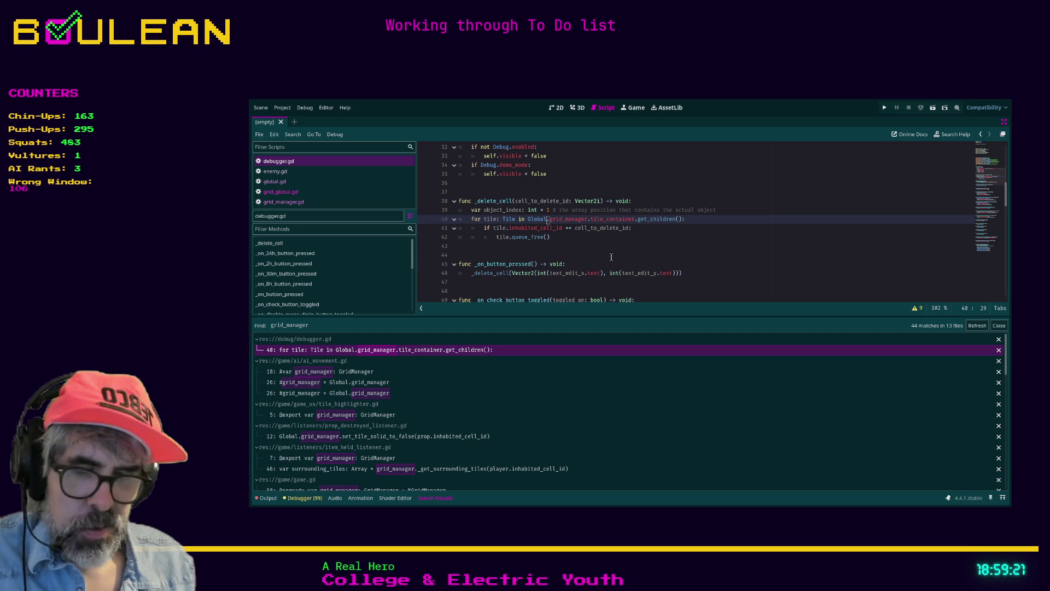
{"action": "key", "text": "Right"}
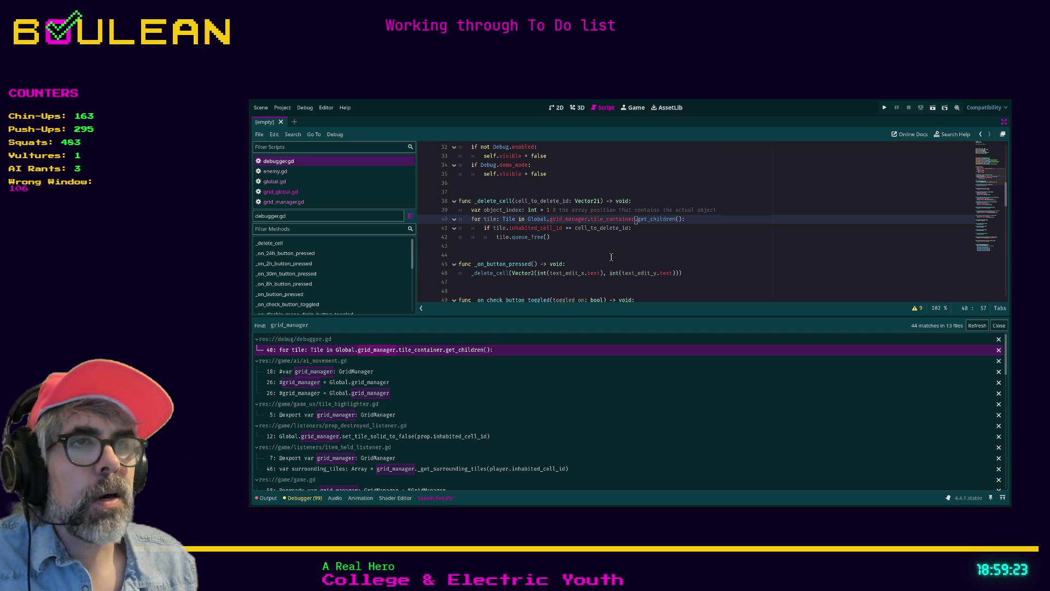
{"action": "key", "text": "Left"}
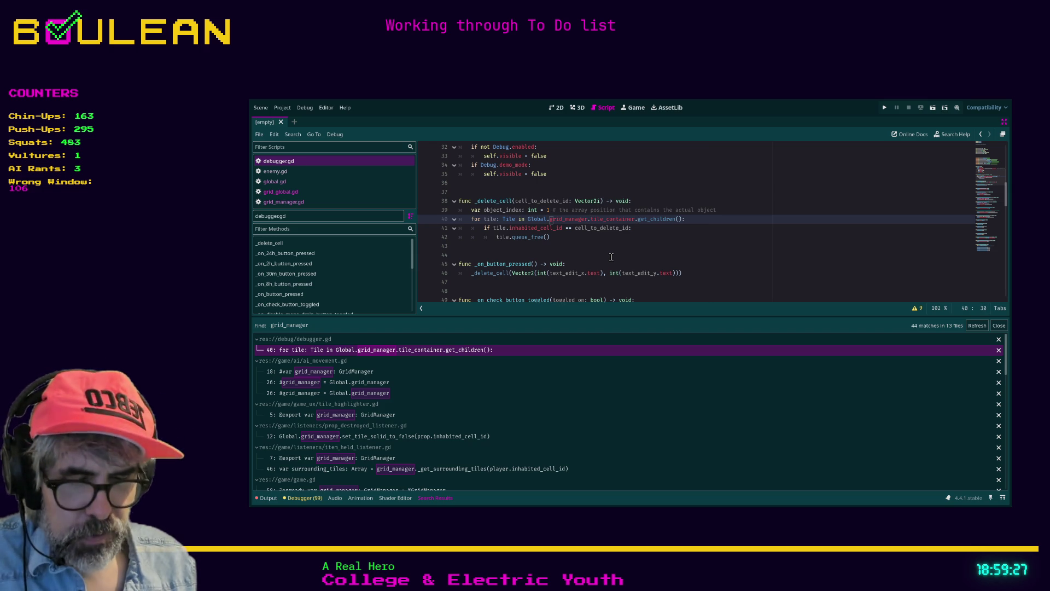
{"action": "key", "text": "Right"}
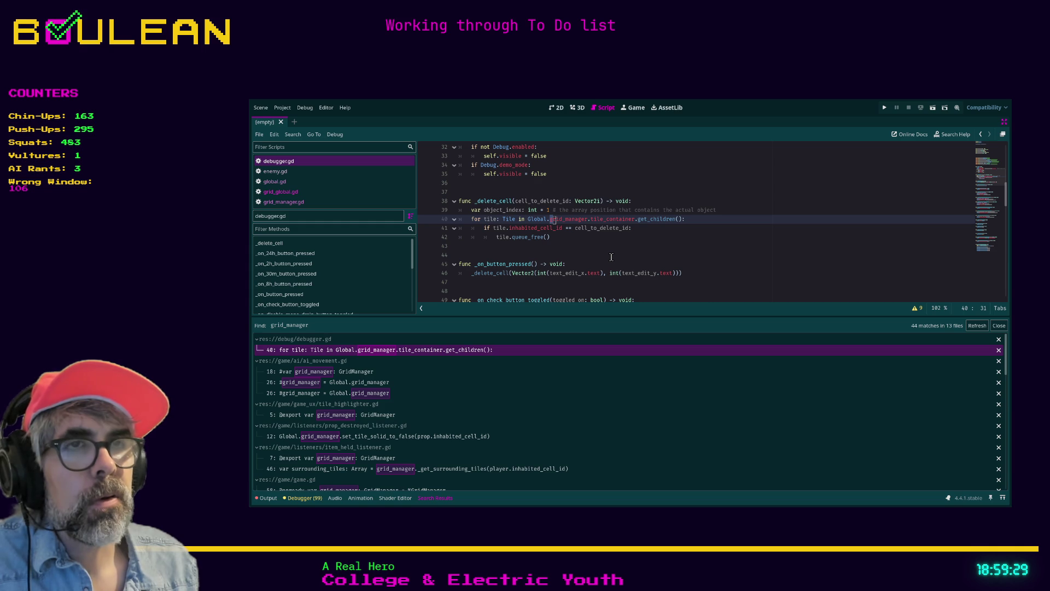
{"action": "key", "text": "ctrl+shift+Right"}
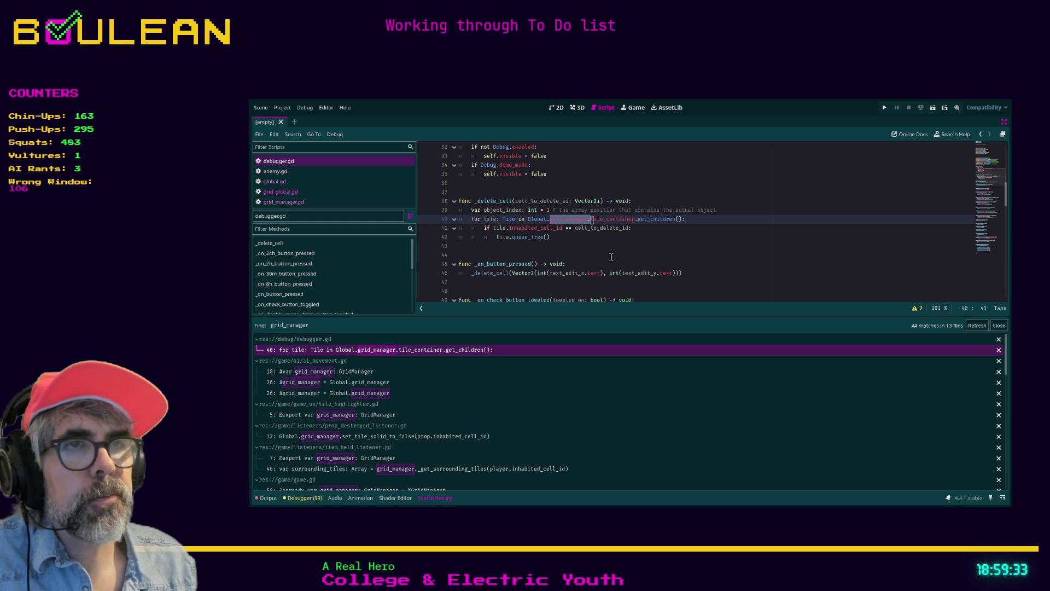
{"action": "key", "text": "Delete"}
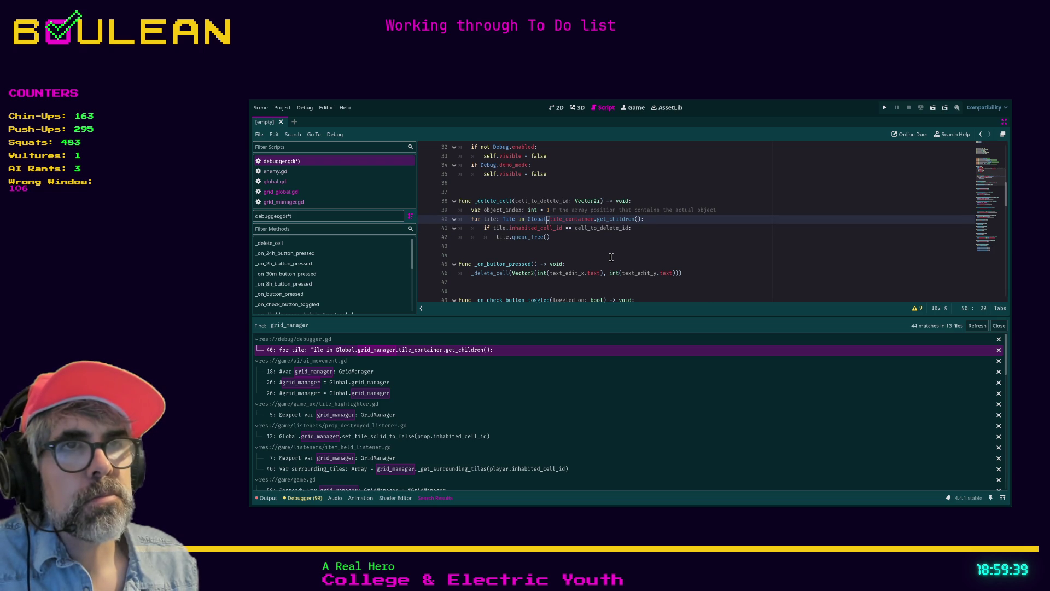
Step: Replace the remaining loop source with GridGlobal.tiles_array: via autocomplete and save debugger.gd
{"action": "key", "text": "Left"}
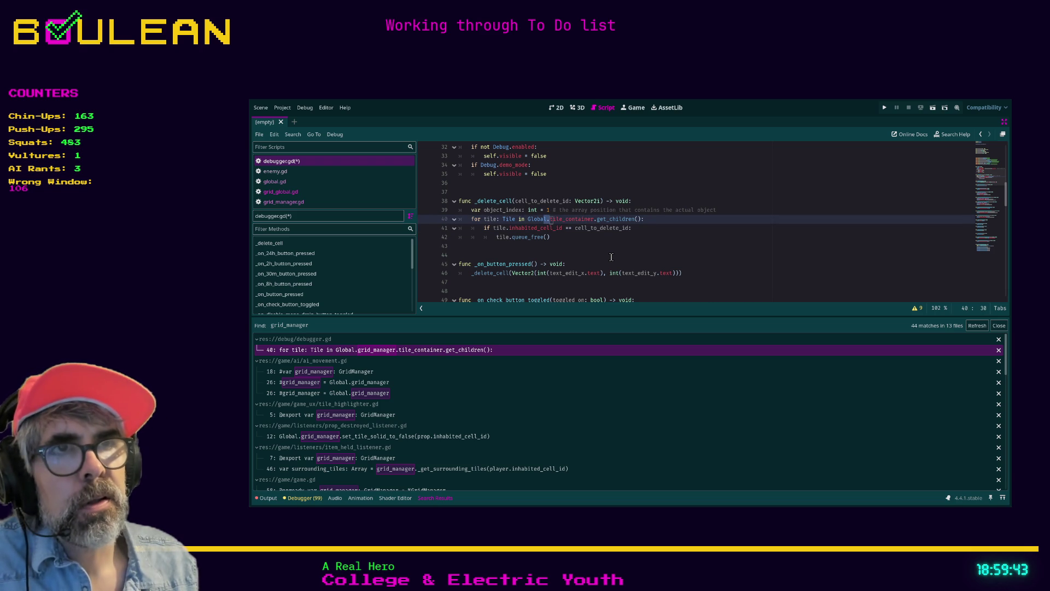
{"action": "key", "text": "ctrl+Left"}
{"action": "key", "text": "ctrl+Left"}
{"action": "key", "text": "Right"}
{"action": "key", "text": "Right"}
{"action": "key", "text": "Right"}
{"action": "key", "text": "Left"}
{"action": "key", "text": "ctrl+Delete"}
{"action": "key", "text": "Delete"}
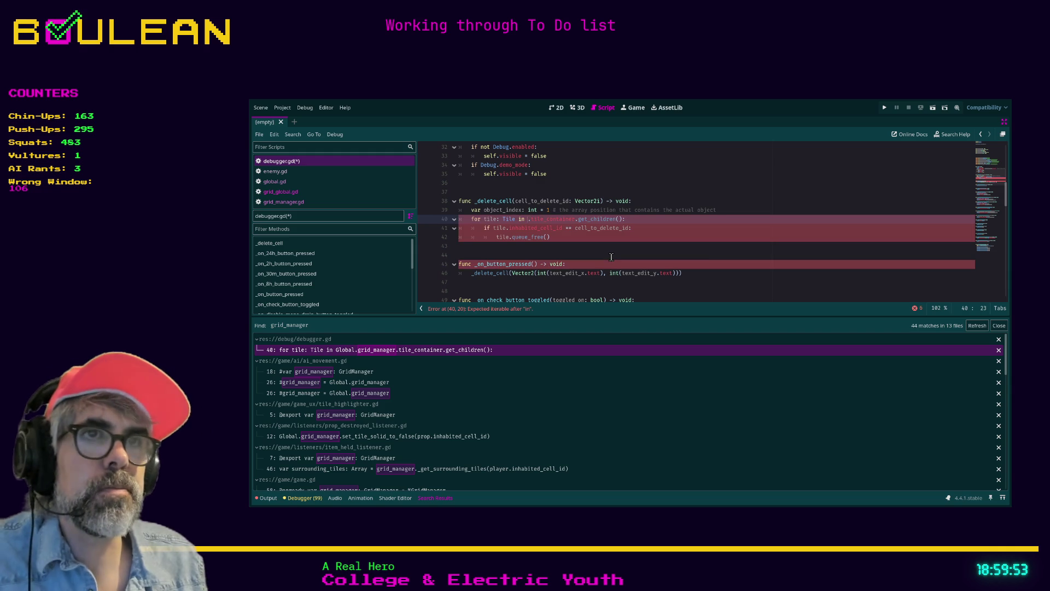
{"action": "type", "text": "Grid"}
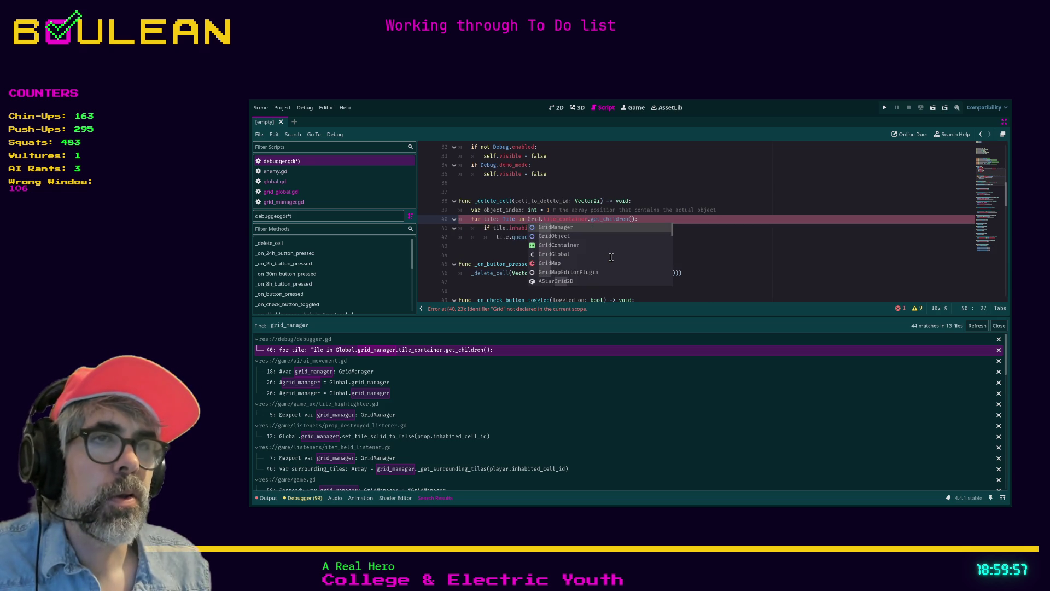
{"action": "key", "text": "Down"}
{"action": "key", "text": "Down"}
{"action": "key", "text": "Down"}
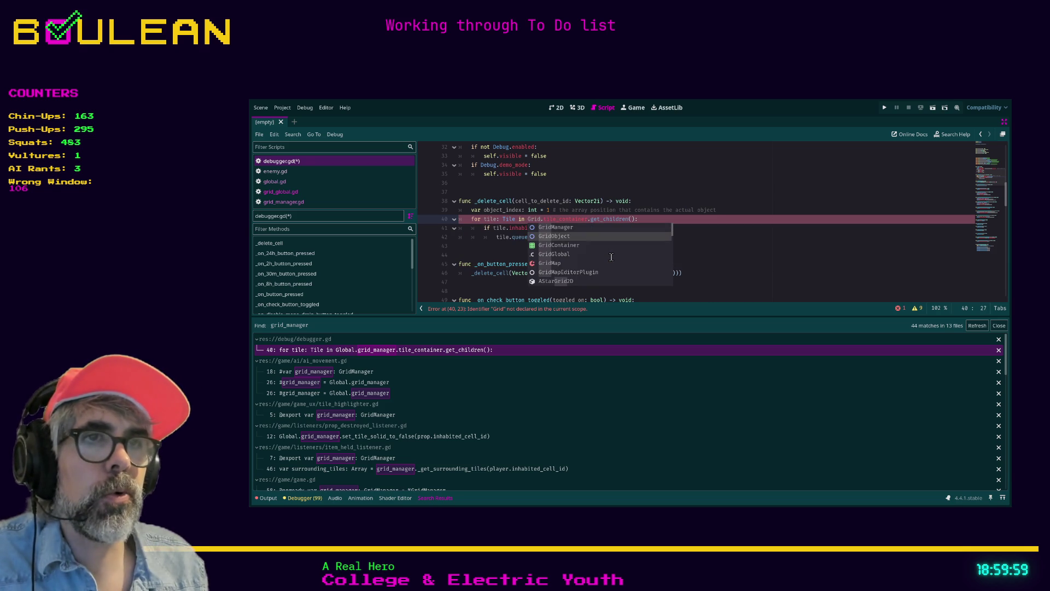
{"action": "key", "text": "Return"}
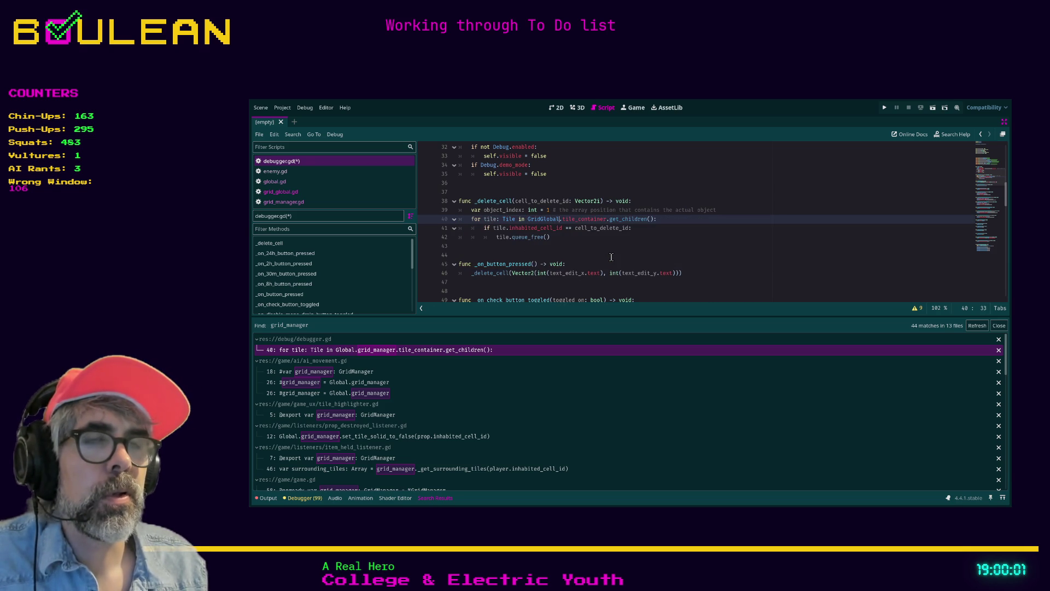
{"action": "key", "text": "shift+End"}
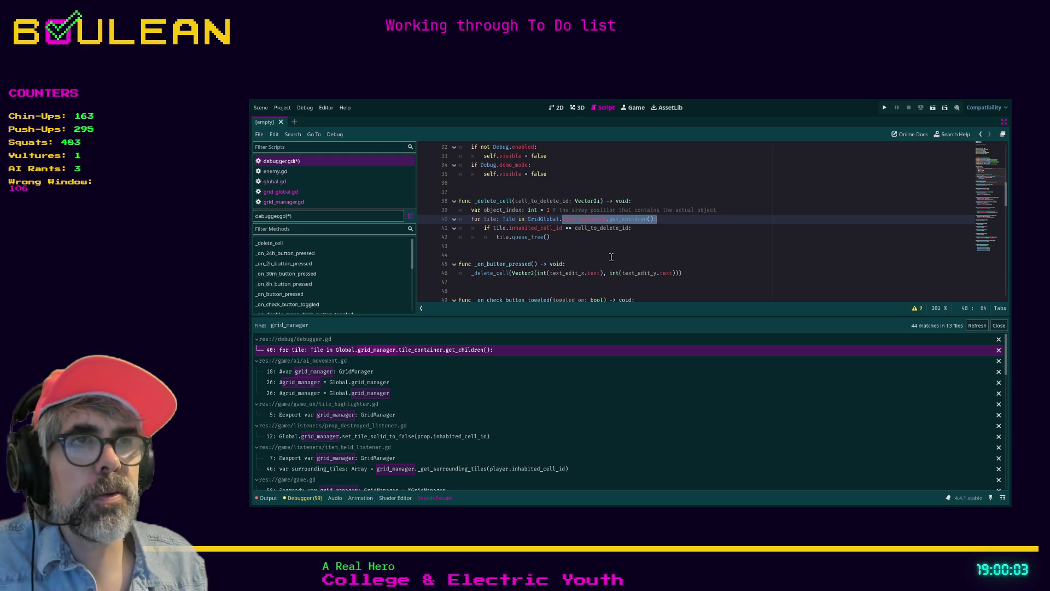
{"action": "type", "text": "tiles_array"}
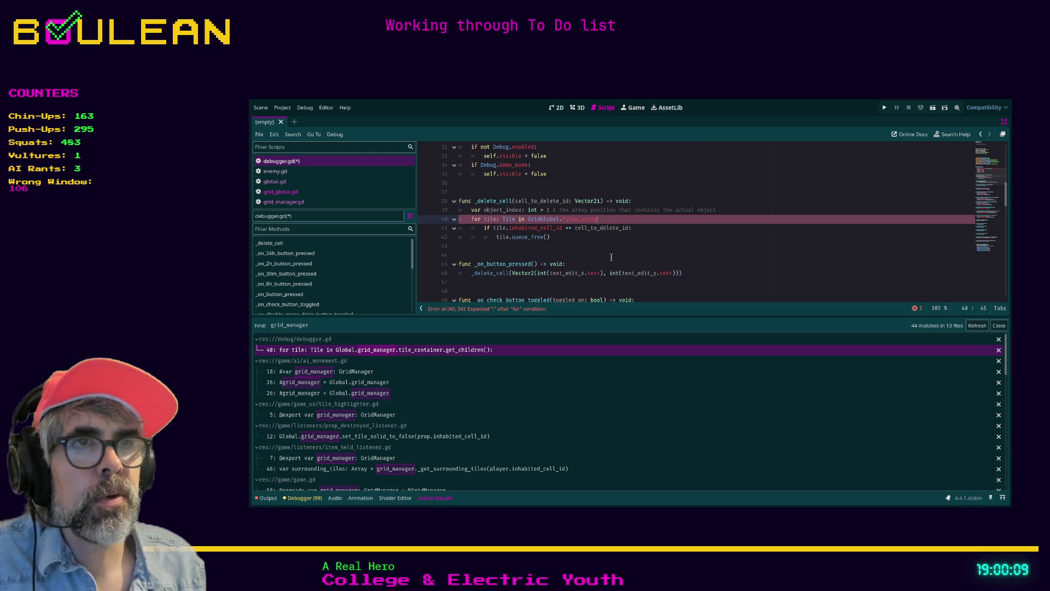
{"action": "type", "text": ":"}
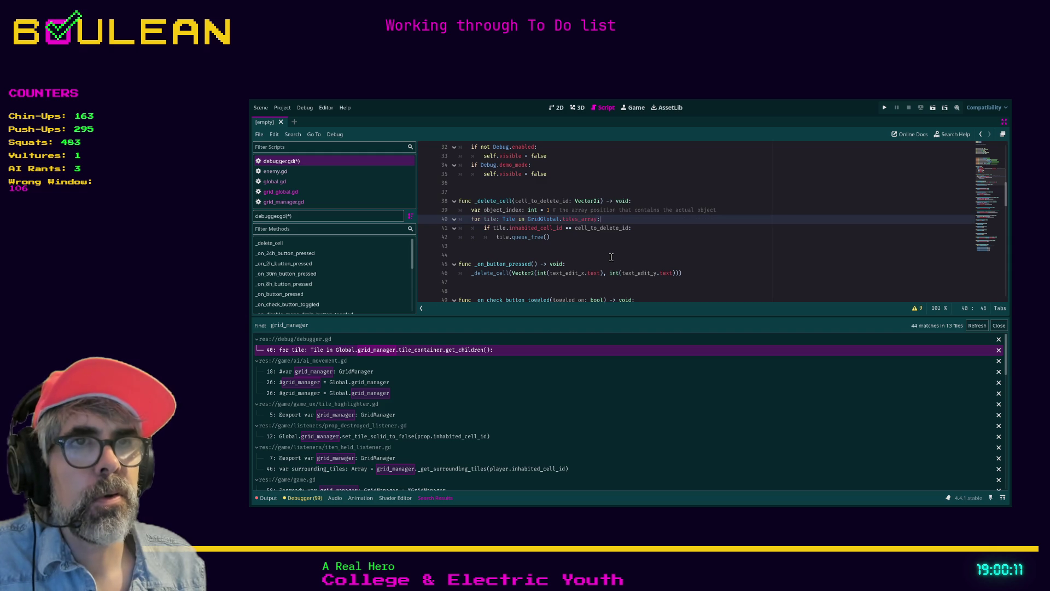
{"action": "key", "text": "Down"}
{"action": "key", "text": "Down"}
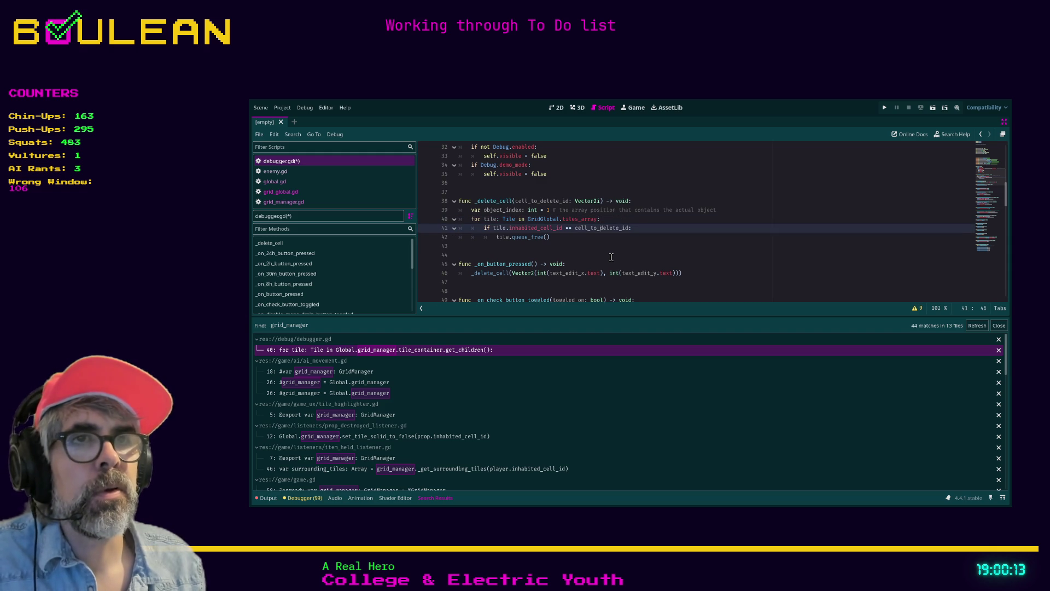
{"action": "key", "text": "ctrl+s"}
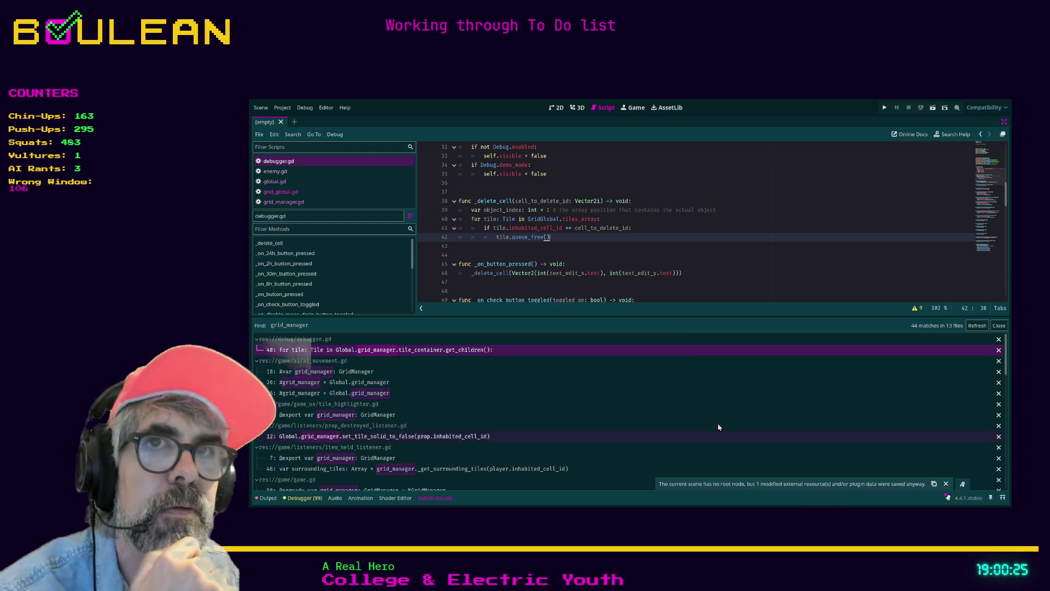
{"action": "scroll", "coordinate": [547, 289], "scroll_direction": "up", "scroll_amount": 5}
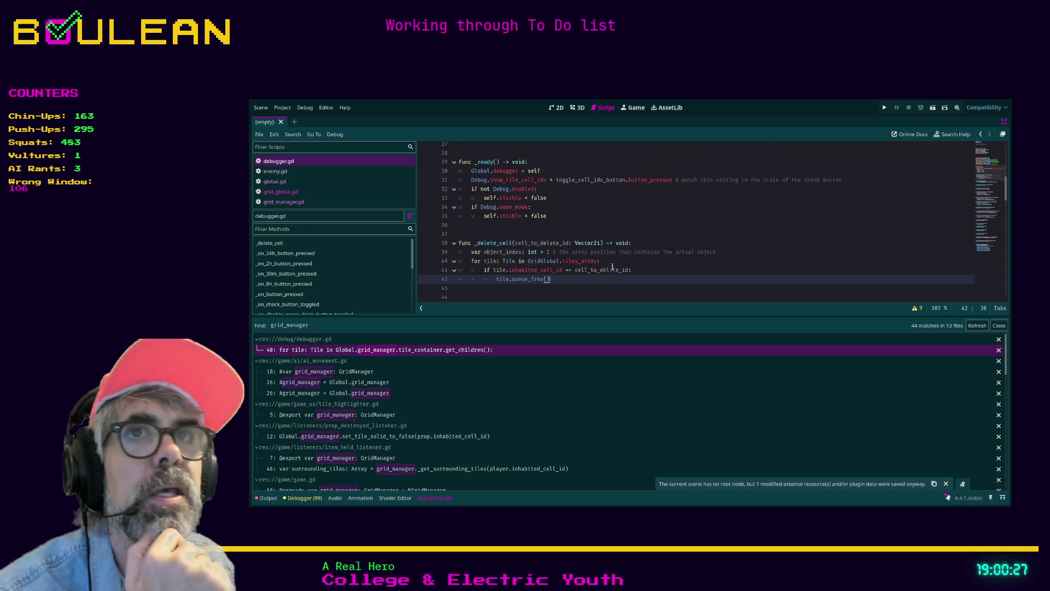
Step: Restore the editor panels, open grid_manager.tscn, and run the project with F5
{"action": "left_click_drag", "start_coordinate": [687, 237], "coordinate": [653, 238]}
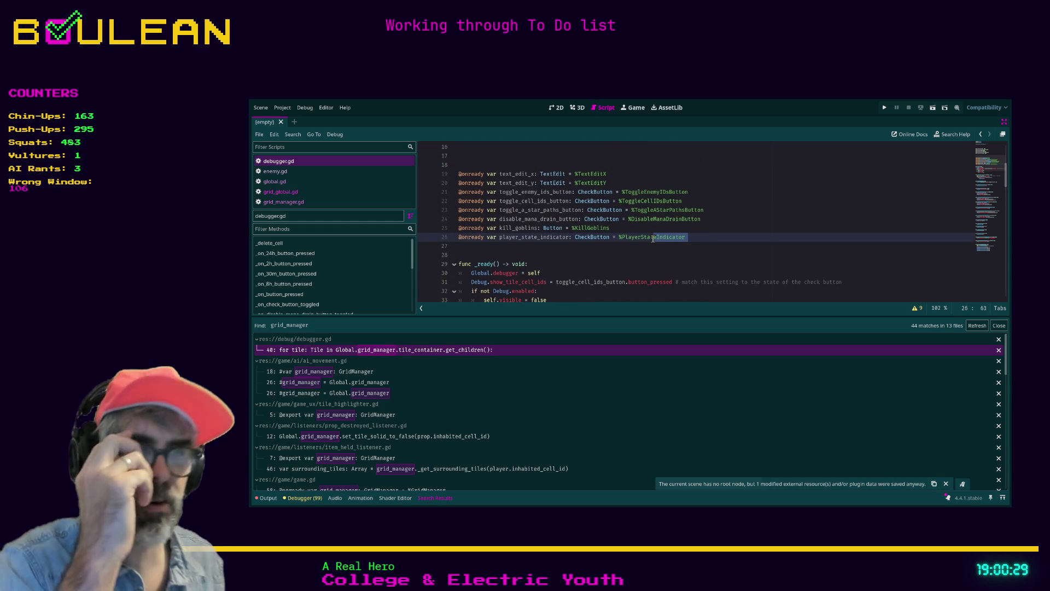
{"action": "key", "text": "ctrl+shift+F11"}
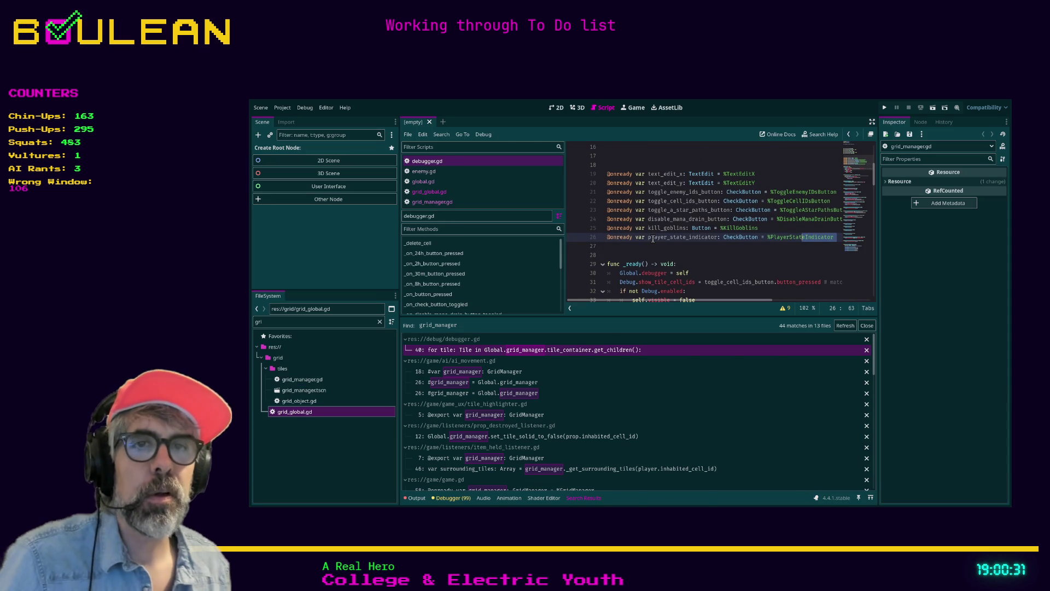
{"action": "double_click", "coordinate": [304, 390]}
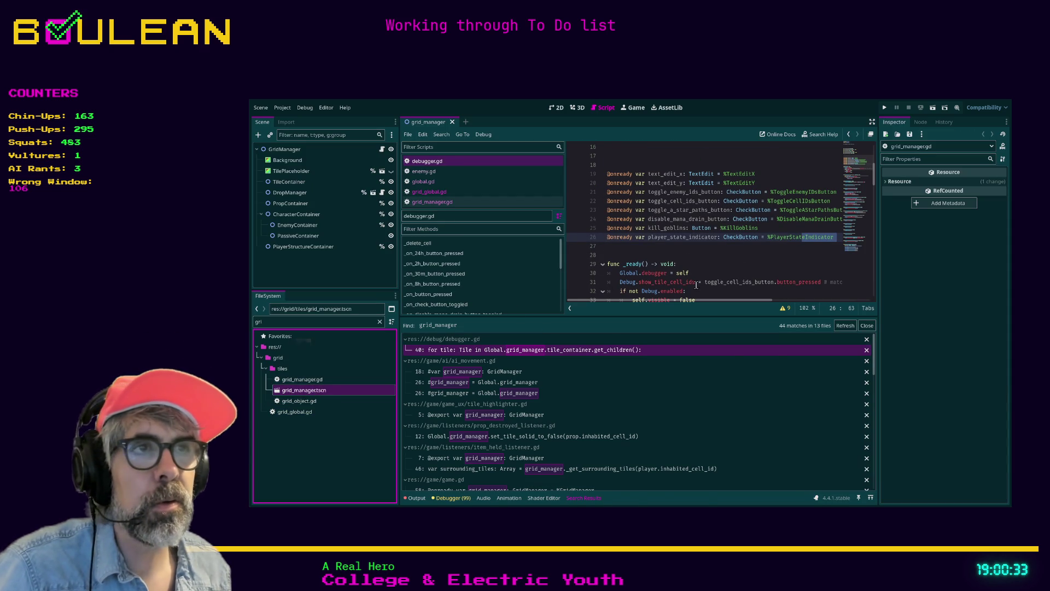
{"action": "left_click", "coordinate": [747, 246]}
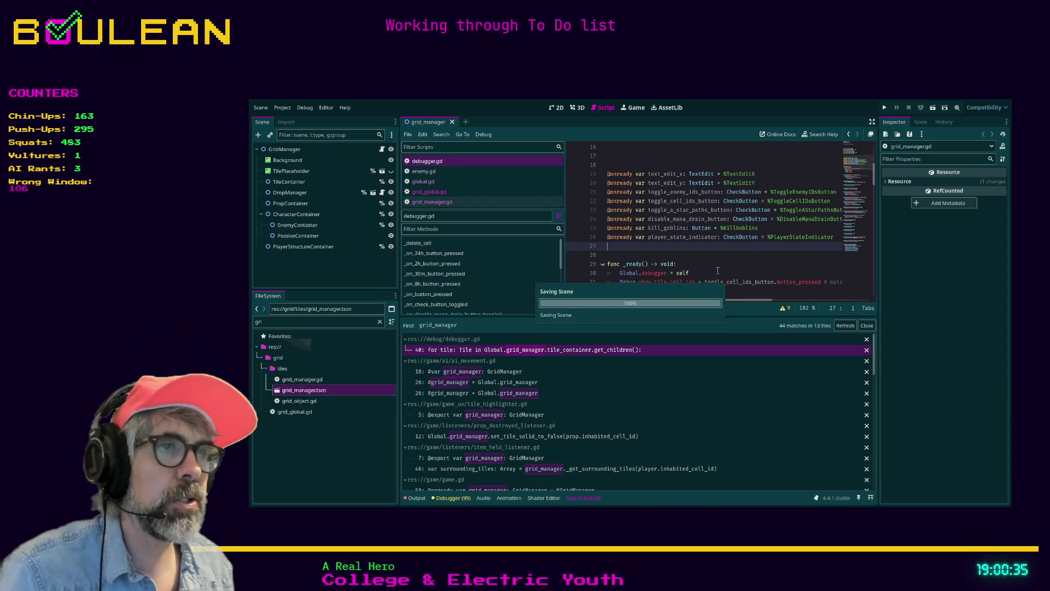
{"action": "key", "text": "F5"}
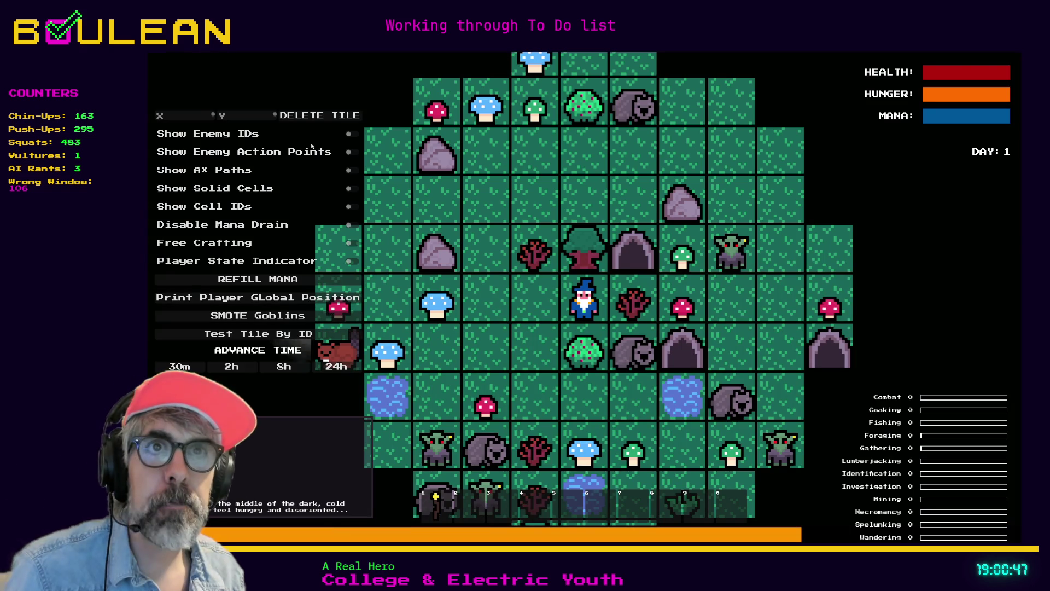
Step: Enter X 3 and Y 3 in the debug menu and delete that tile
{"action": "left_click", "coordinate": [192, 111]}
{"action": "type", "text": "3"}
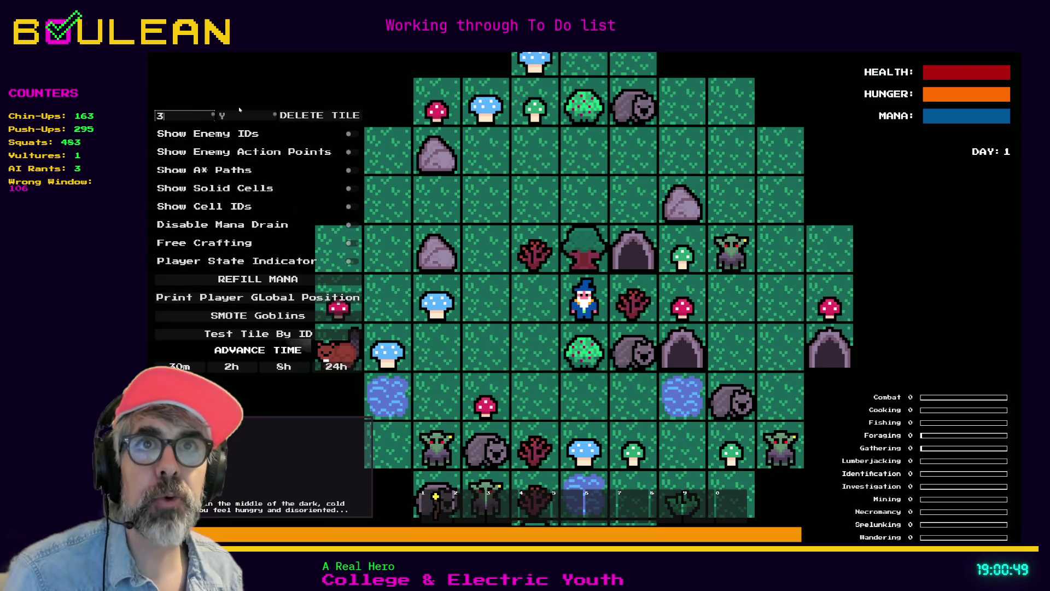
{"action": "left_click", "coordinate": [244, 114]}
{"action": "type", "text": "3"}
{"action": "left_click", "coordinate": [284, 116]}
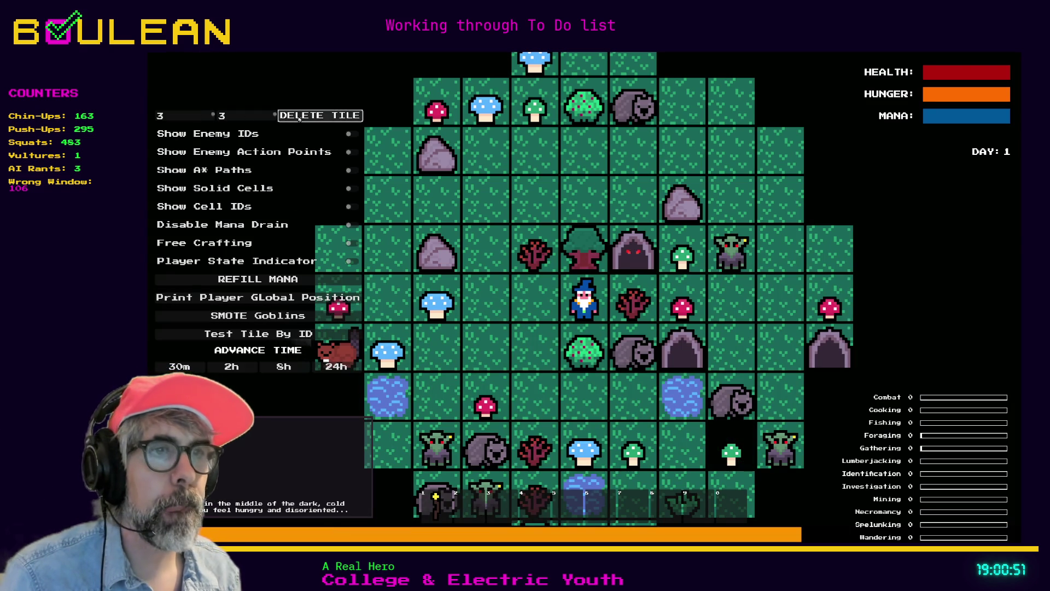
Step: Try deleting cell -5, 3, then switch back to the editor
{"action": "left_click", "coordinate": [189, 117]}
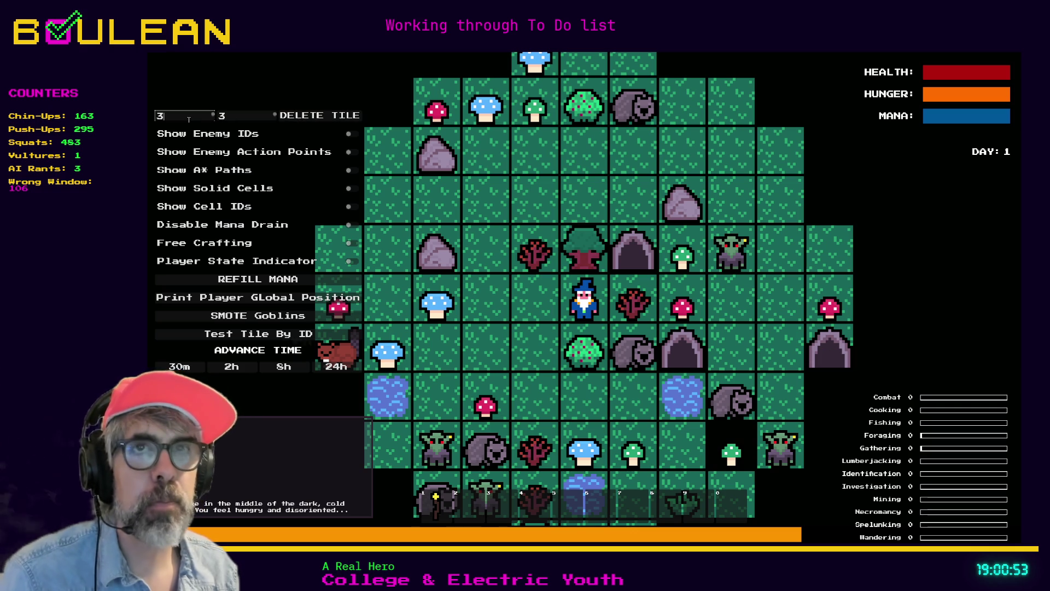
{"action": "key", "text": "BackSpace"}
{"action": "type", "text": "-5"}
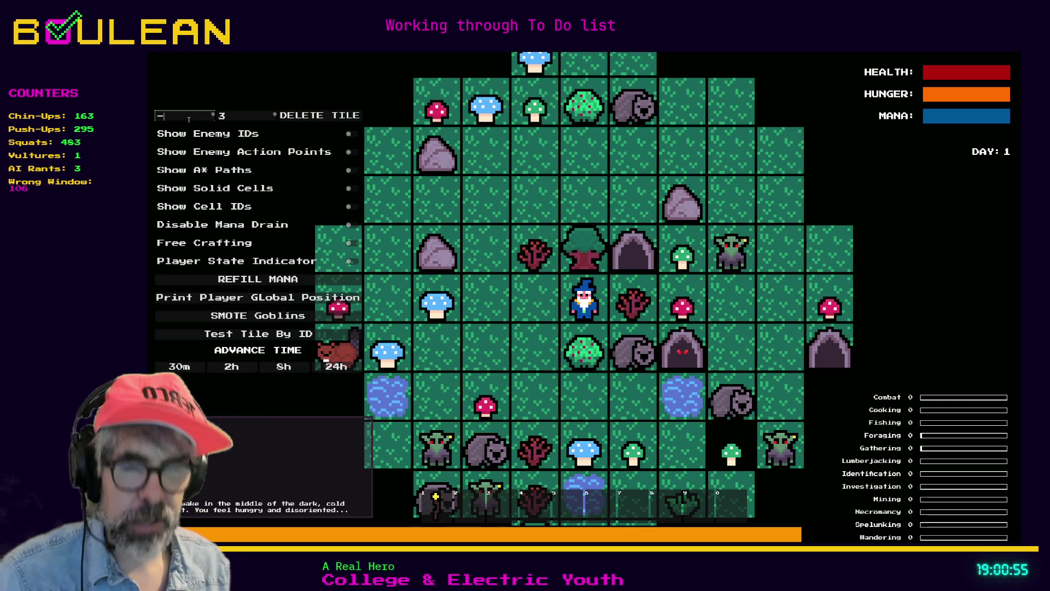
{"action": "left_click", "coordinate": [320, 116]}
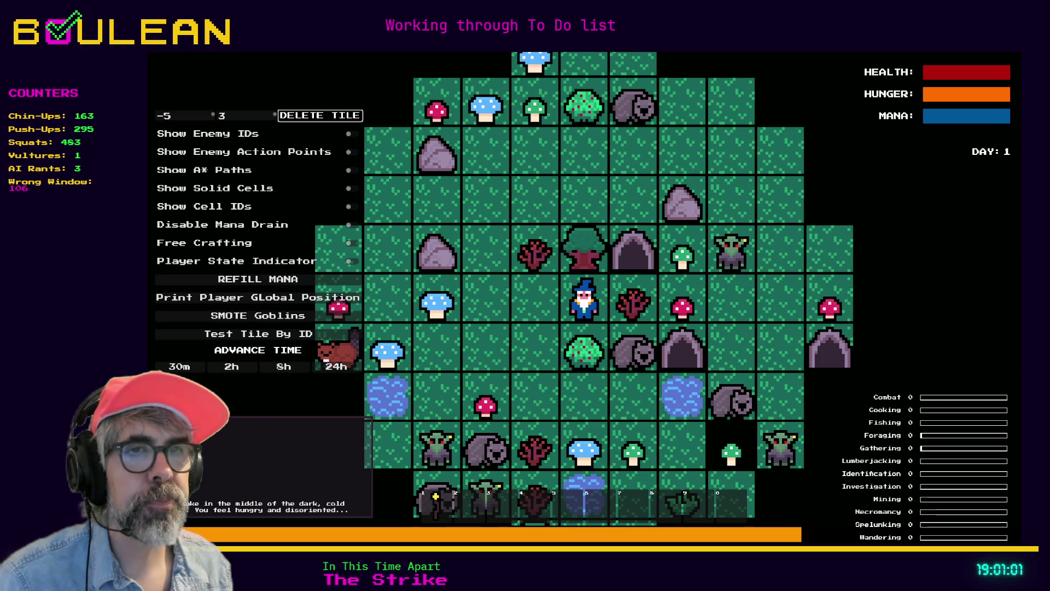
{"action": "key", "text": "alt+Tab"}
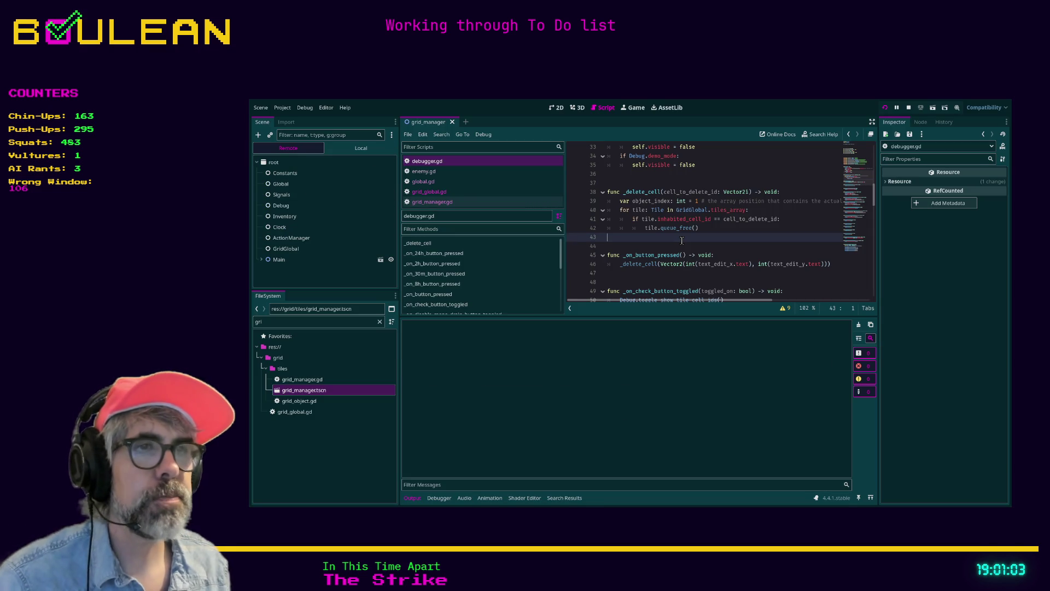
Step: Relaunch the game and delete the tile at cell 1, 1
{"action": "key", "text": "F5"}
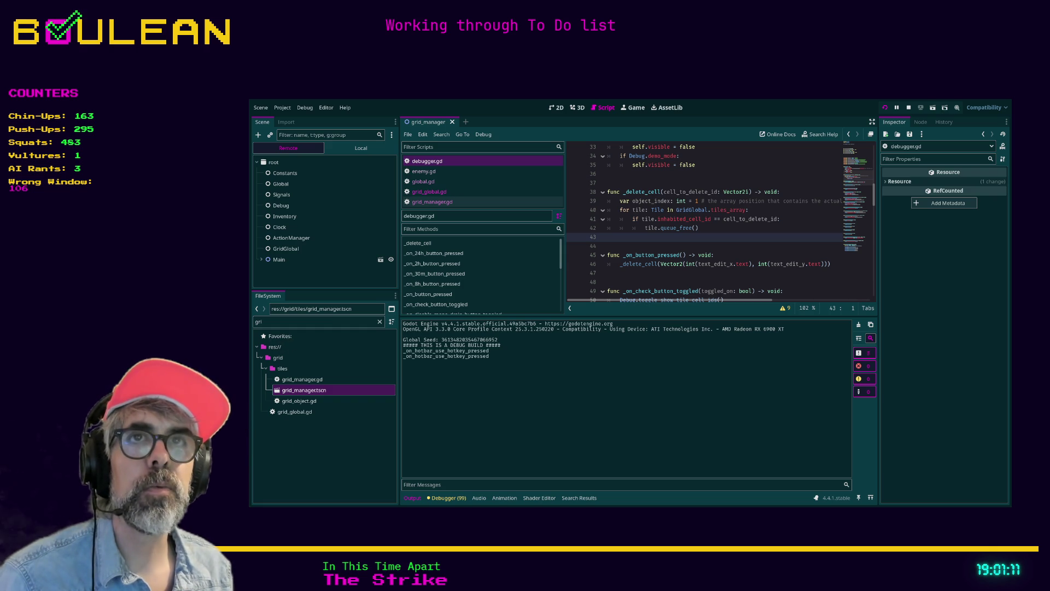
{"action": "key", "text": "alt+Tab"}
{"action": "left_click", "coordinate": [292, 116]}
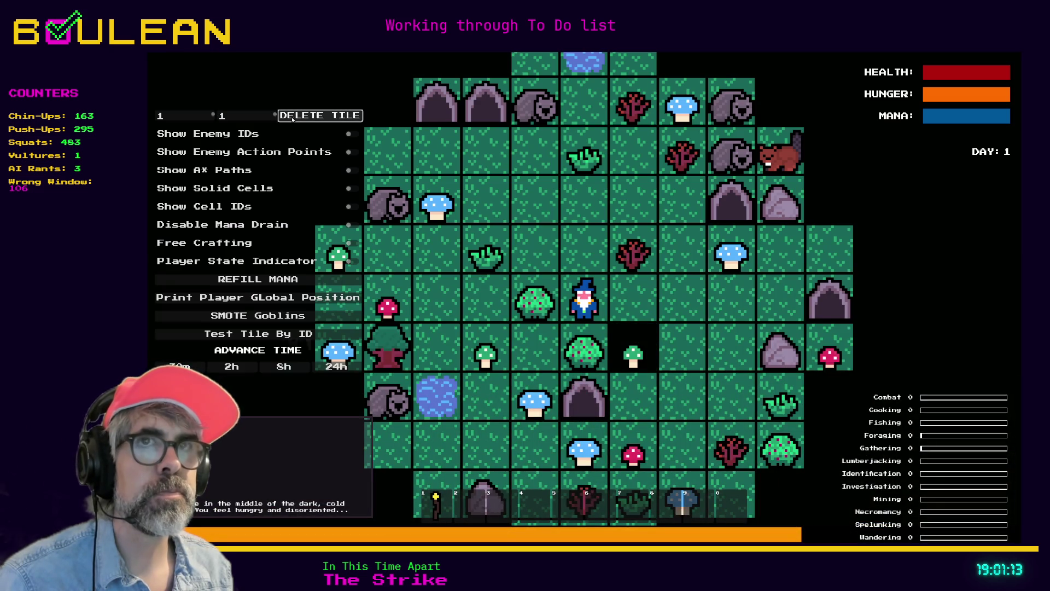
Step: Enter -1, -1 as the cell coordinates and try deleting that tile
{"action": "left_click", "coordinate": [180, 114]}
{"action": "key", "text": "BackSpace"}
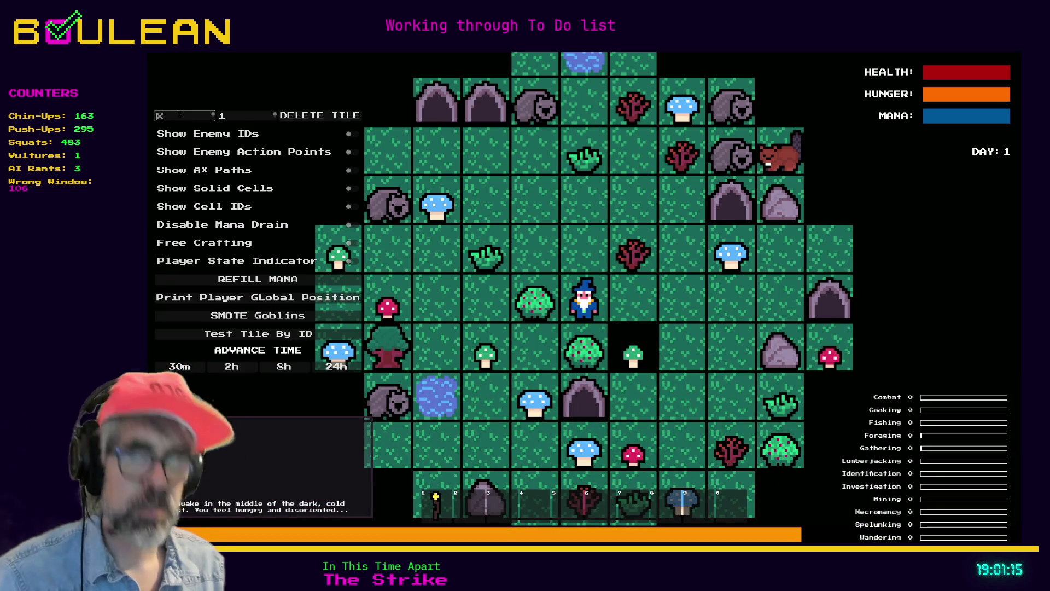
{"action": "type", "text": "-1"}
{"action": "left_click", "coordinate": [241, 117]}
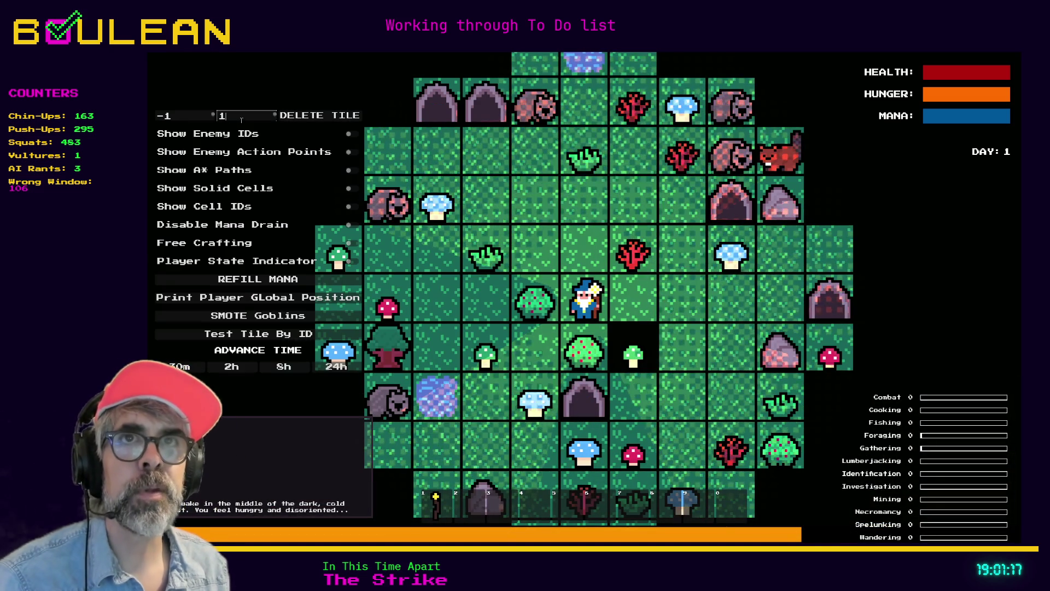
{"action": "key", "text": "BackSpace"}
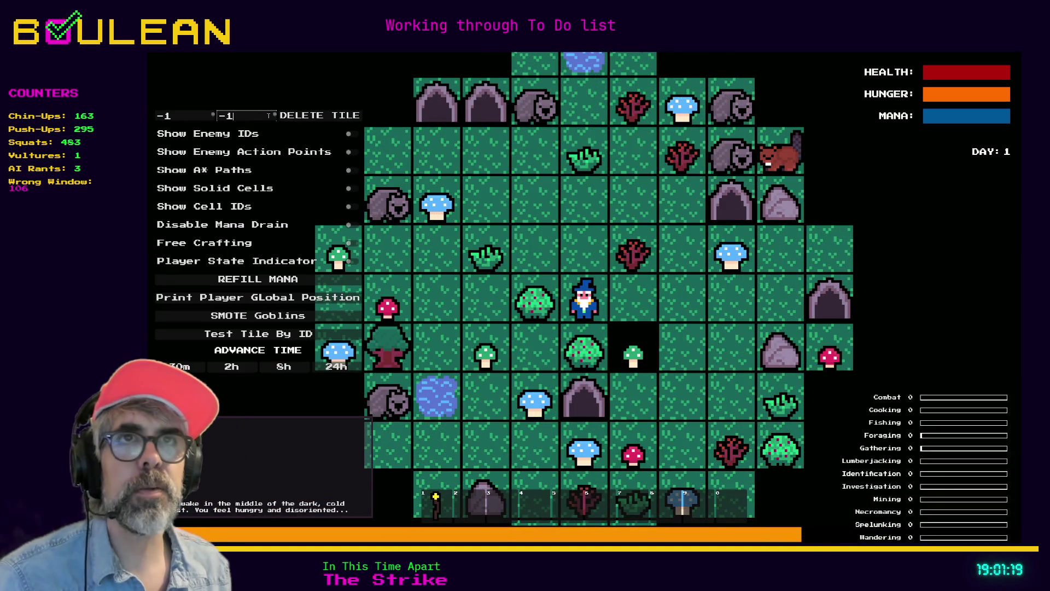
{"action": "left_click", "coordinate": [305, 117]}
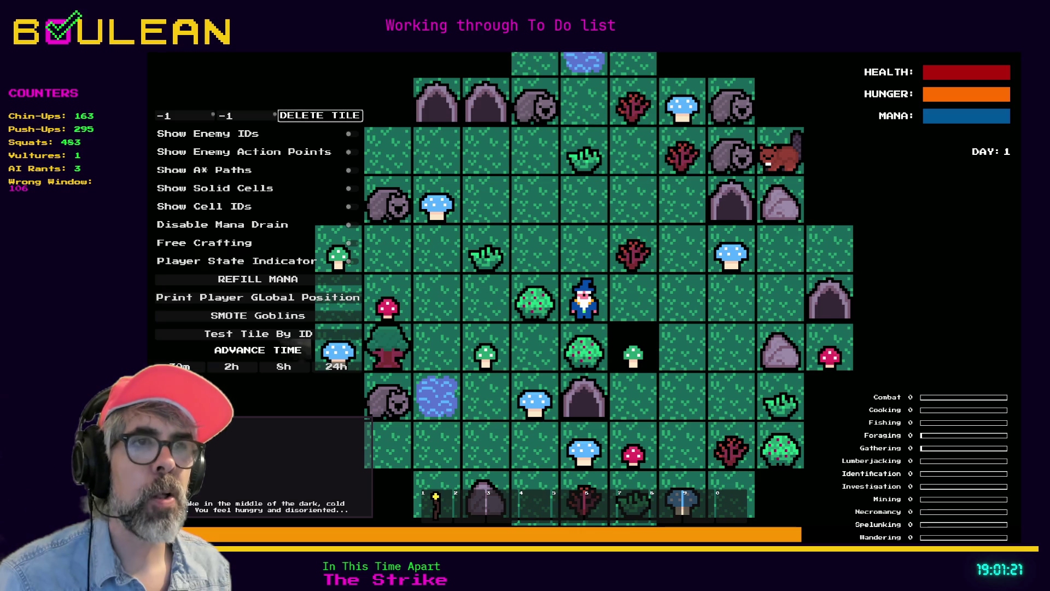
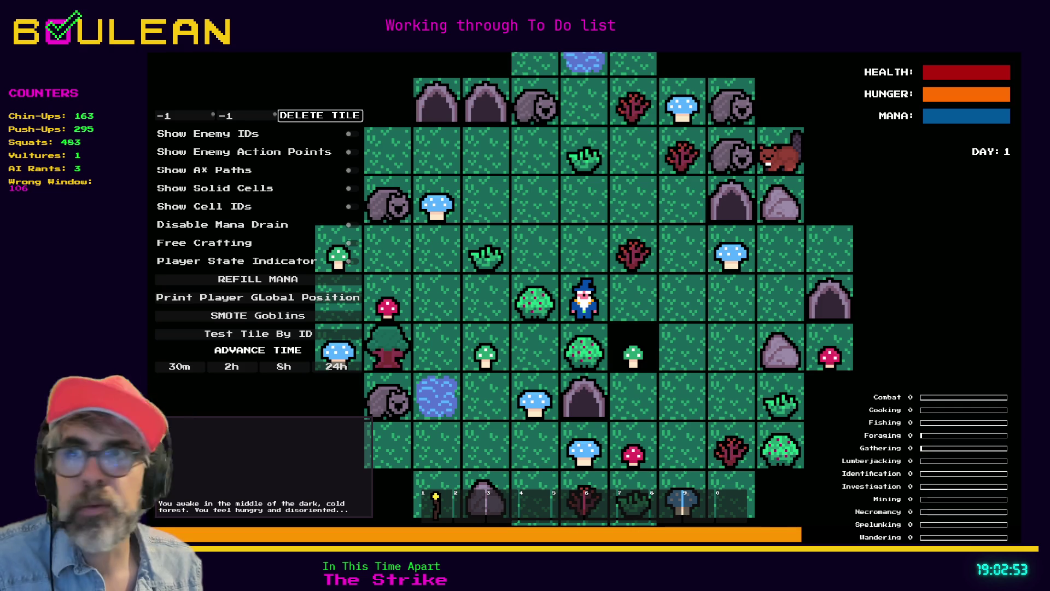
Step: Stop the running game, switch to Brave and web-search 'asado' in a new tab
{"action": "key", "text": "F8"}
{"action": "key", "text": "alt+Tab"}
{"action": "key", "text": "ctrl+t"}
{"action": "type", "text": "asado"}
{"action": "key", "text": "Return"}
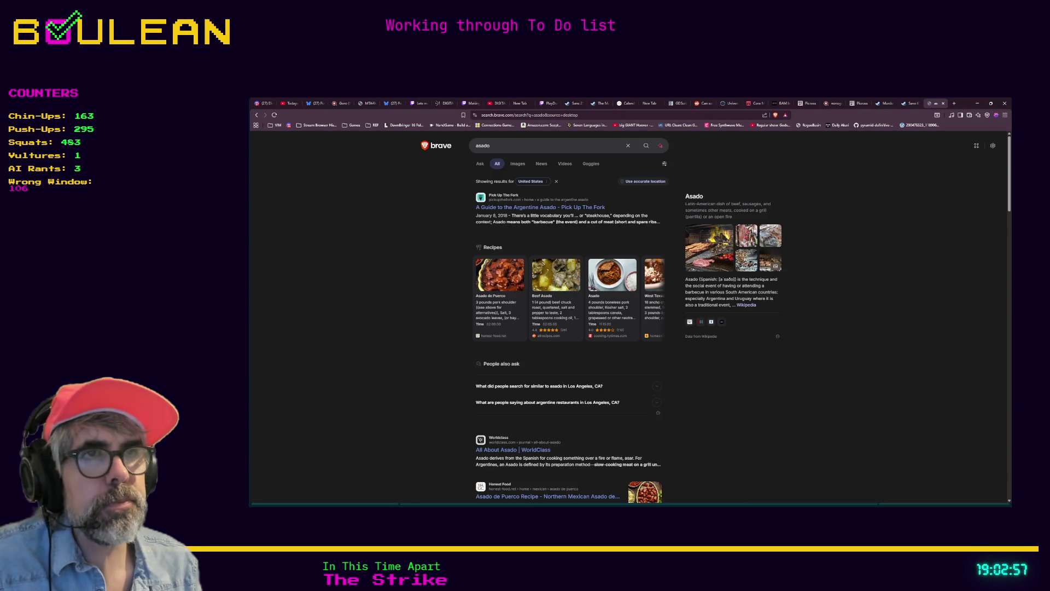
Step: Browse asado images, then open the Wikipedia Asado article and its full-size Asado_2005.jpg photo
{"action": "left_click", "coordinate": [517, 165]}
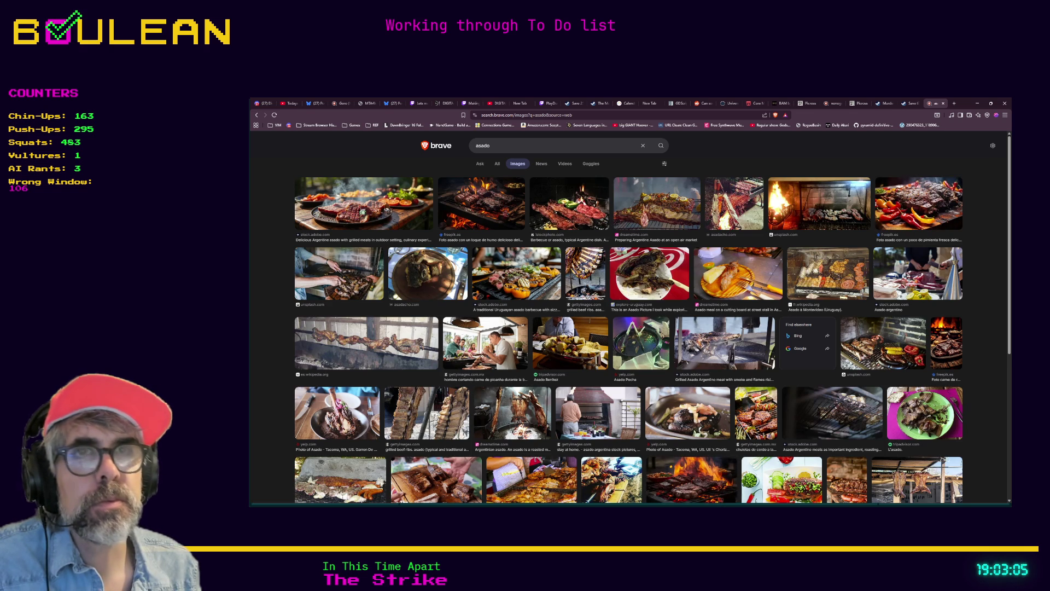
{"action": "left_click", "coordinate": [390, 345]}
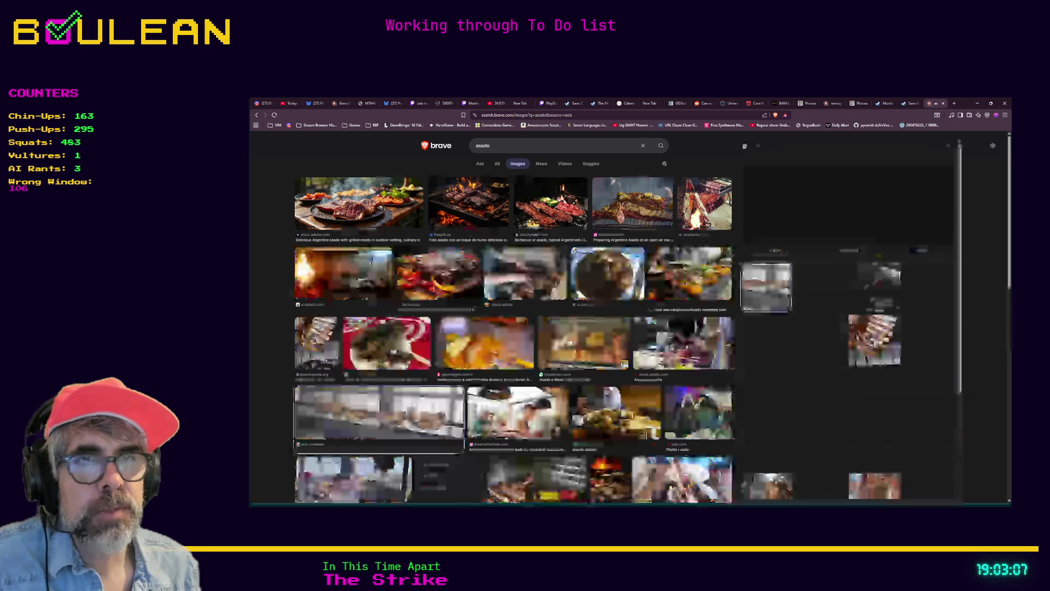
{"action": "left_click", "coordinate": [829, 209]}
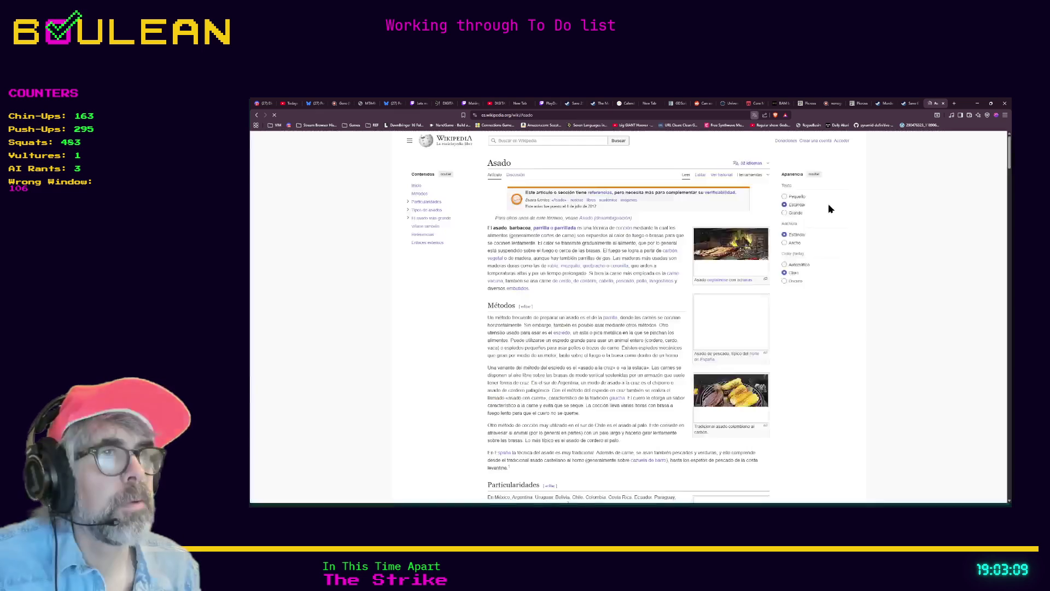
{"action": "left_click", "coordinate": [721, 278]}
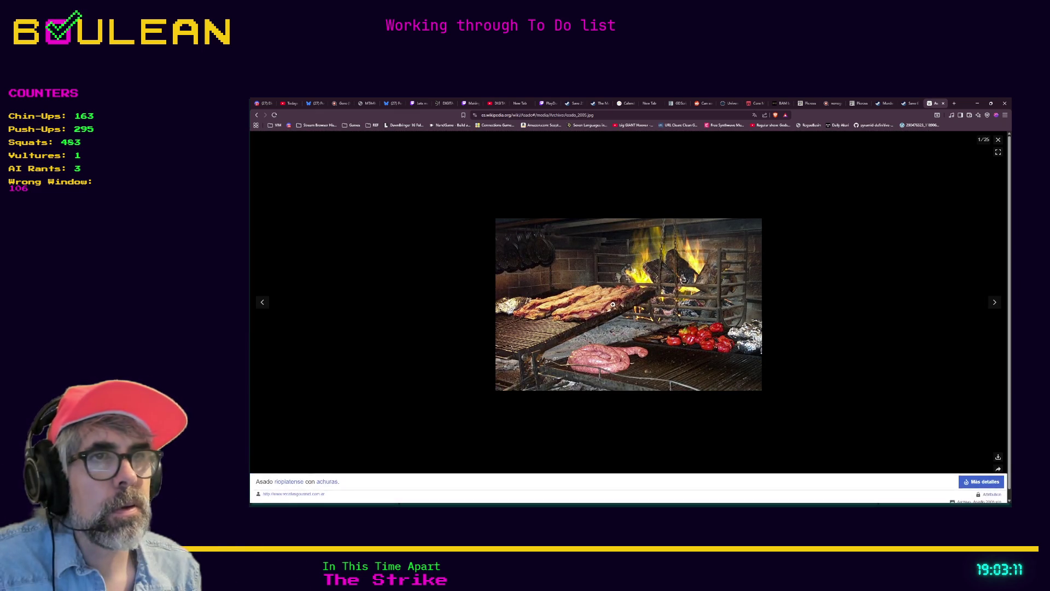
{"action": "left_click", "coordinate": [597, 308]}
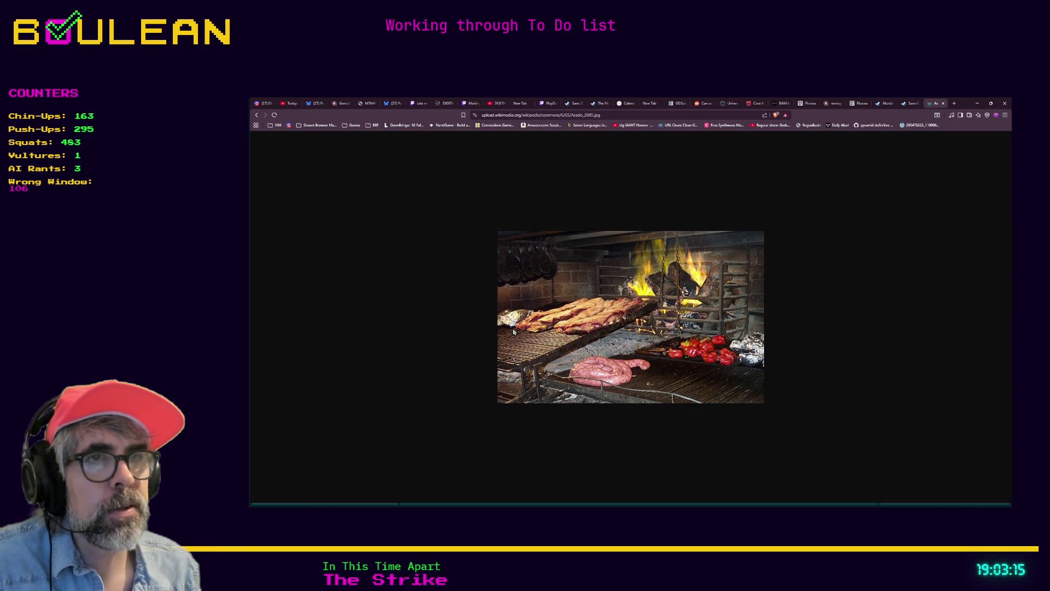
Step: Go back through the photo viewer and article to the asado image results
{"action": "left_click", "coordinate": [256, 115]}
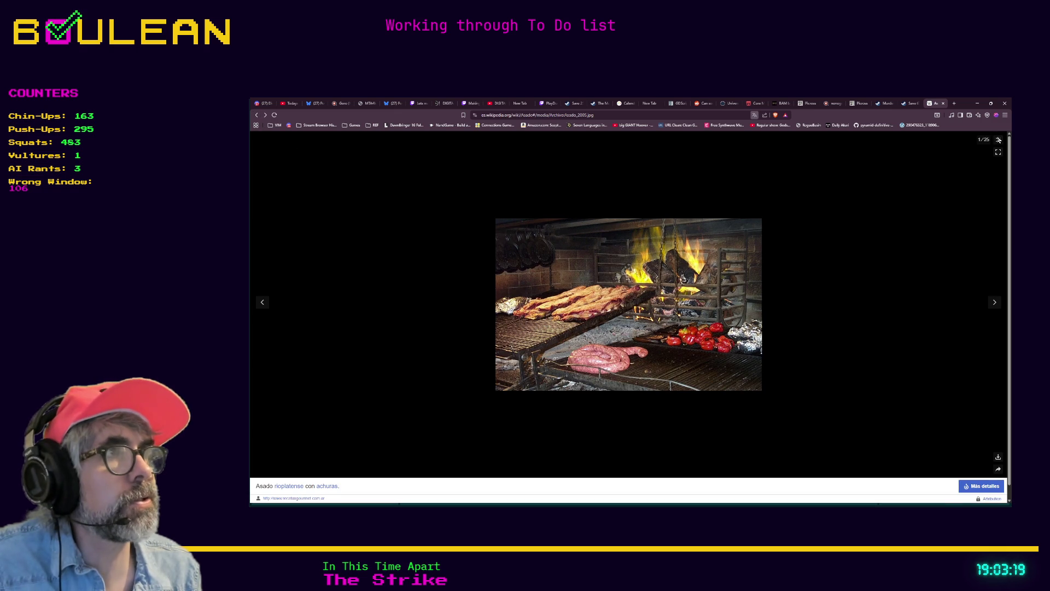
{"action": "left_click", "coordinate": [256, 116]}
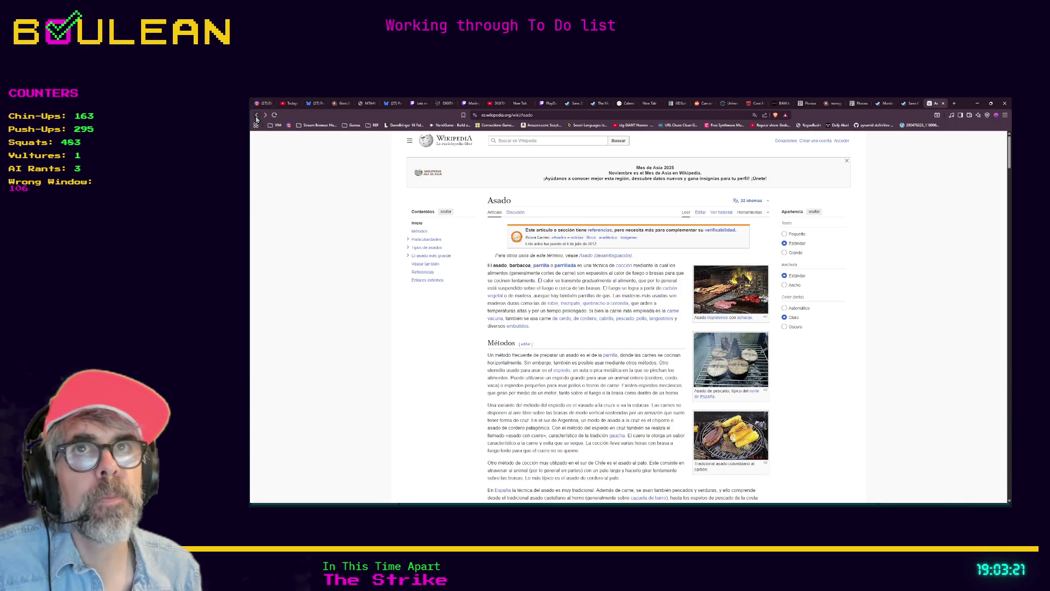
{"action": "left_click", "coordinate": [257, 116]}
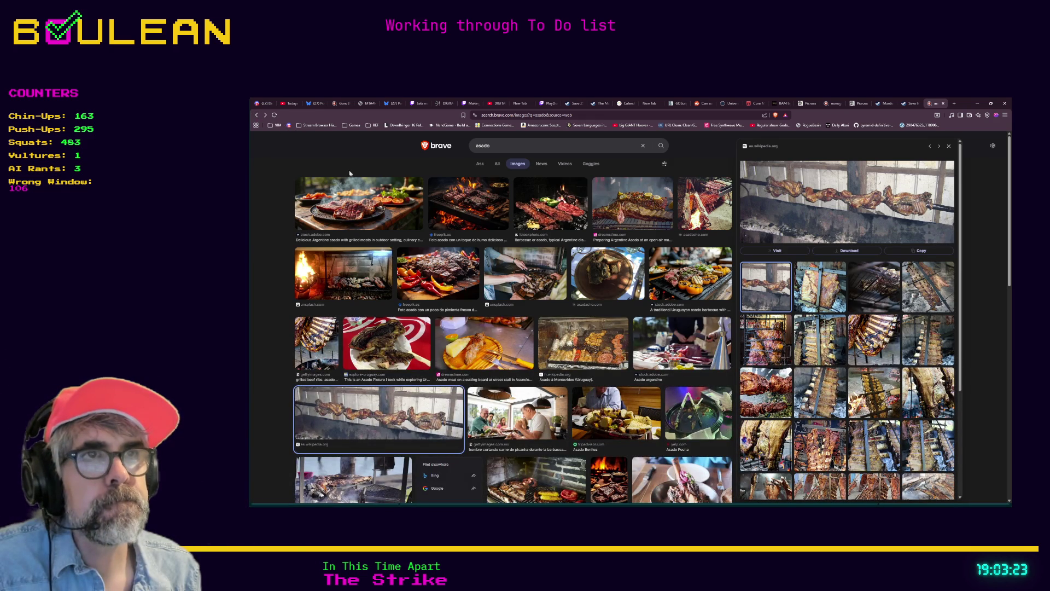
Step: Preview the third asado image in the first row, then minimize Brave to show Godot
{"action": "left_click", "coordinate": [542, 214]}
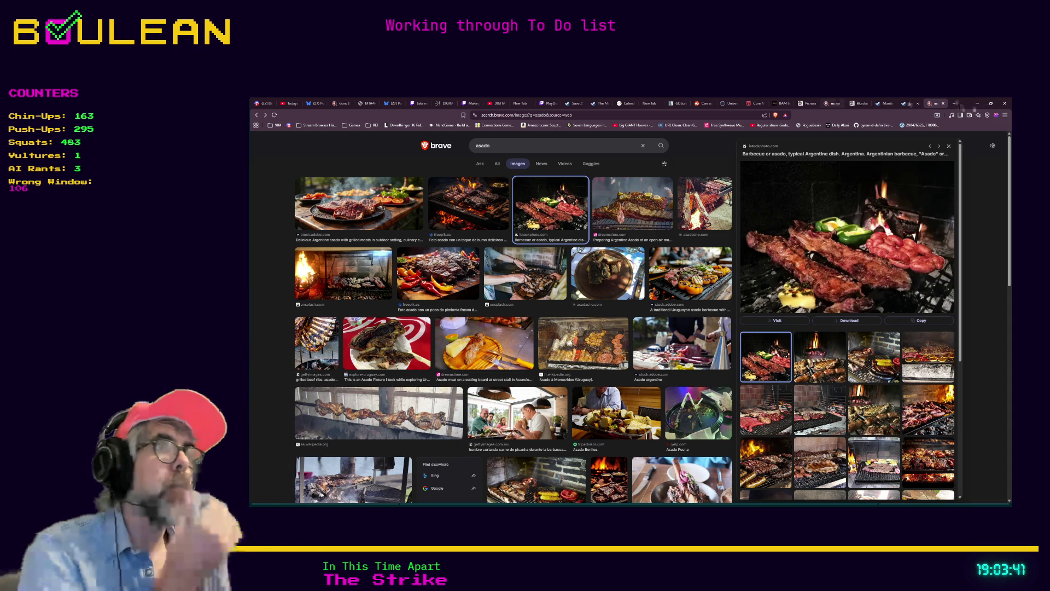
{"action": "left_click", "coordinate": [977, 103]}
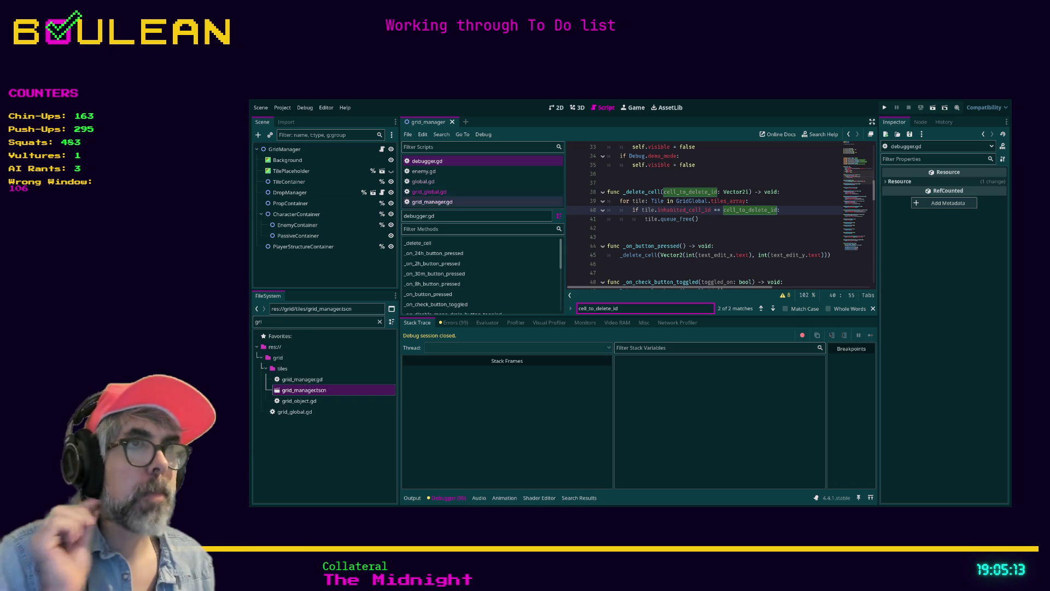
{"action": "left_click", "coordinate": [642, 229]}
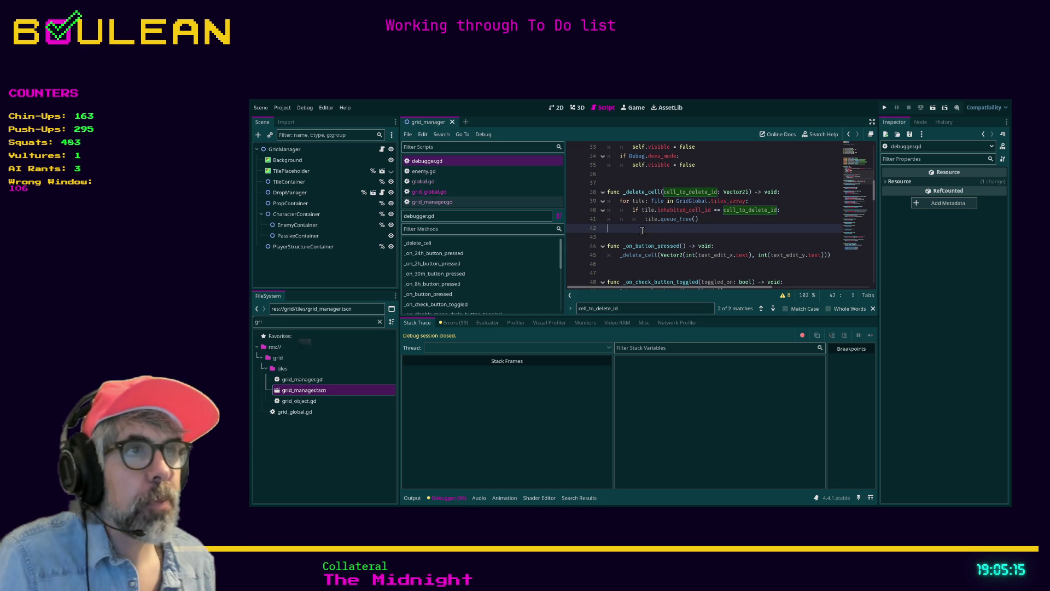
{"action": "key", "text": "ctrl+f"}
{"action": "type", "text": "cel"}
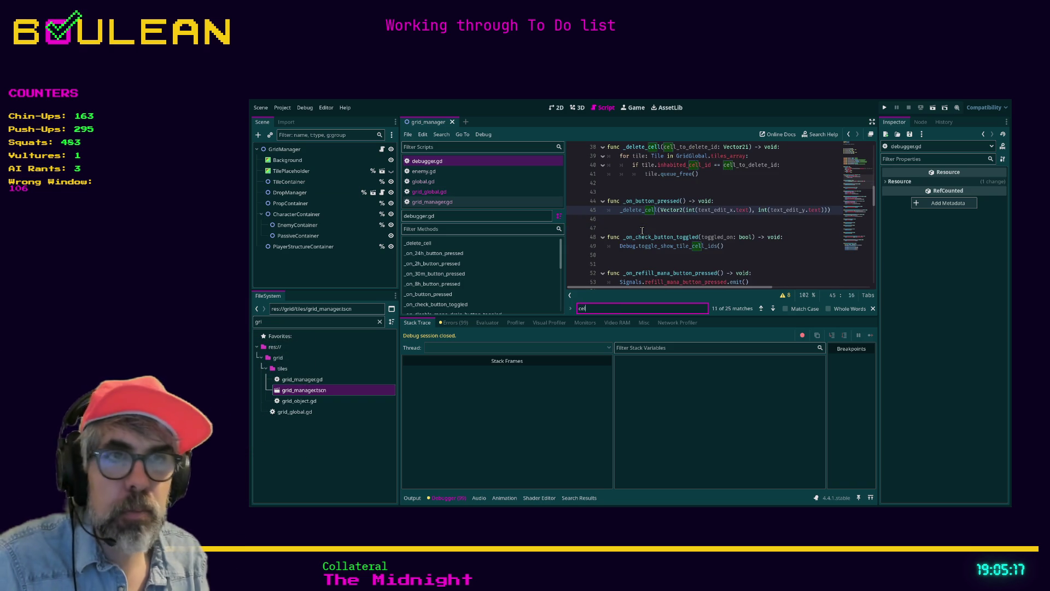
{"action": "type", "text": "l_to_dele"}
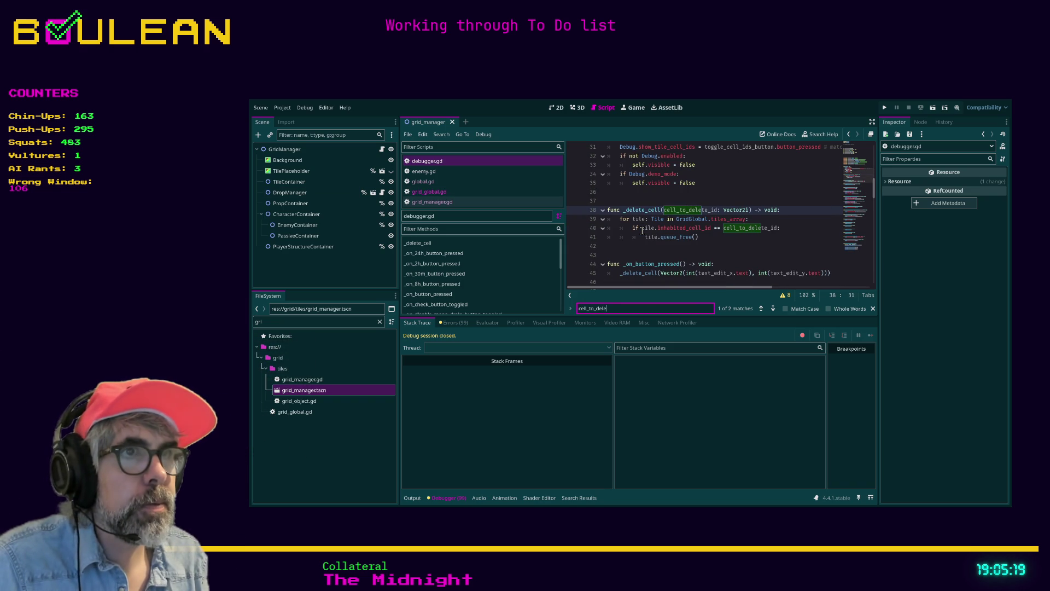
{"action": "key", "text": "Return"}
{"action": "key", "text": "Return"}
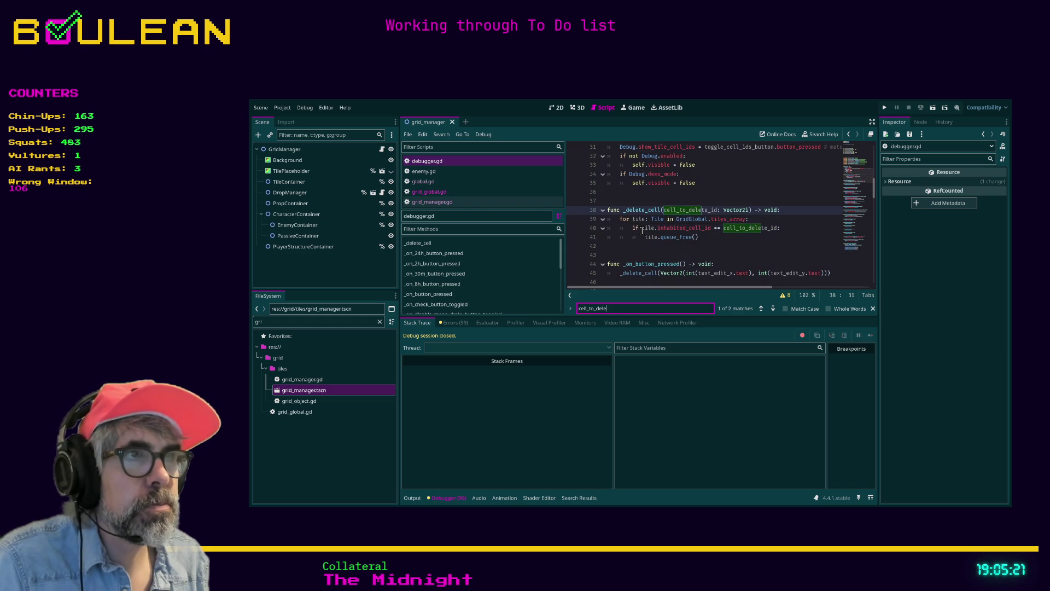
{"action": "key", "text": "Return"}
{"action": "key", "text": "Return"}
{"action": "key", "text": "Return"}
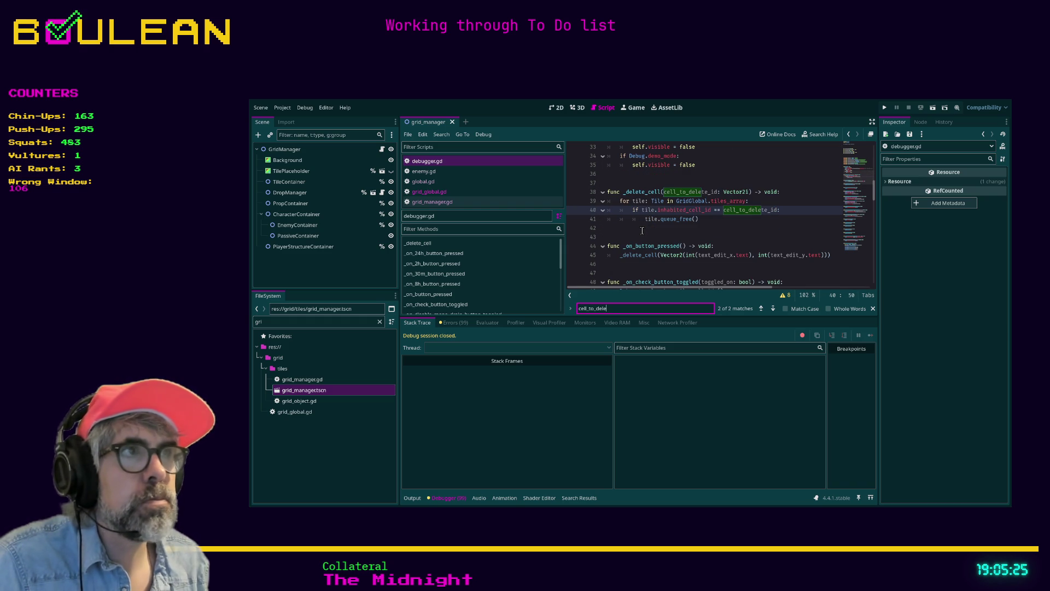
{"action": "mouse_move", "coordinate": [874, 191]}
{"action": "left_mouse_down"}
{"action": "mouse_move", "coordinate": [874, 273]}
{"action": "mouse_move", "coordinate": [855, 192]}
{"action": "left_mouse_up"}
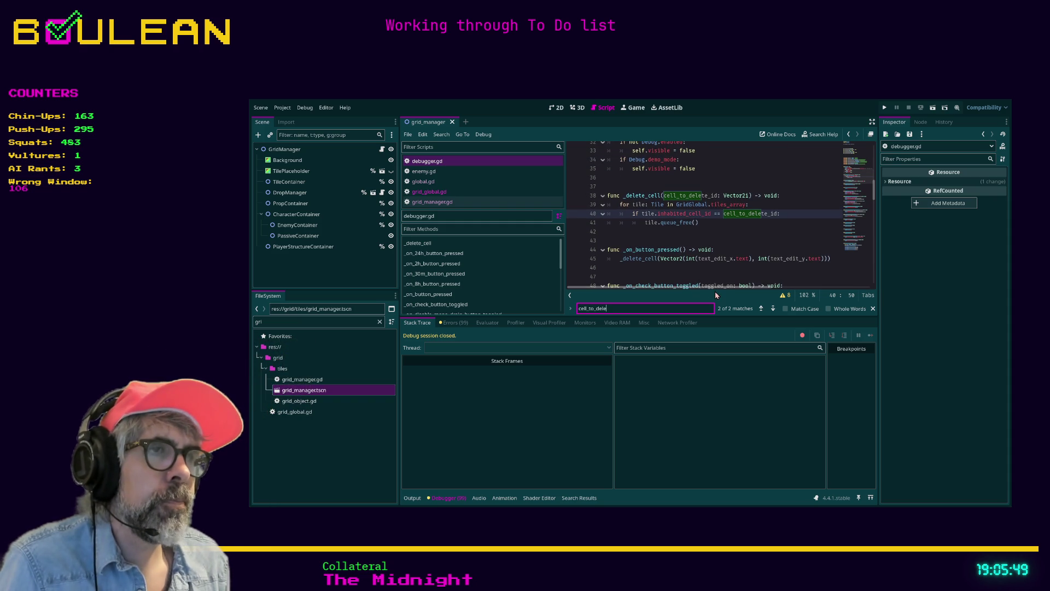
{"action": "left_click_drag", "start_coordinate": [713, 287], "coordinate": [712, 288]}
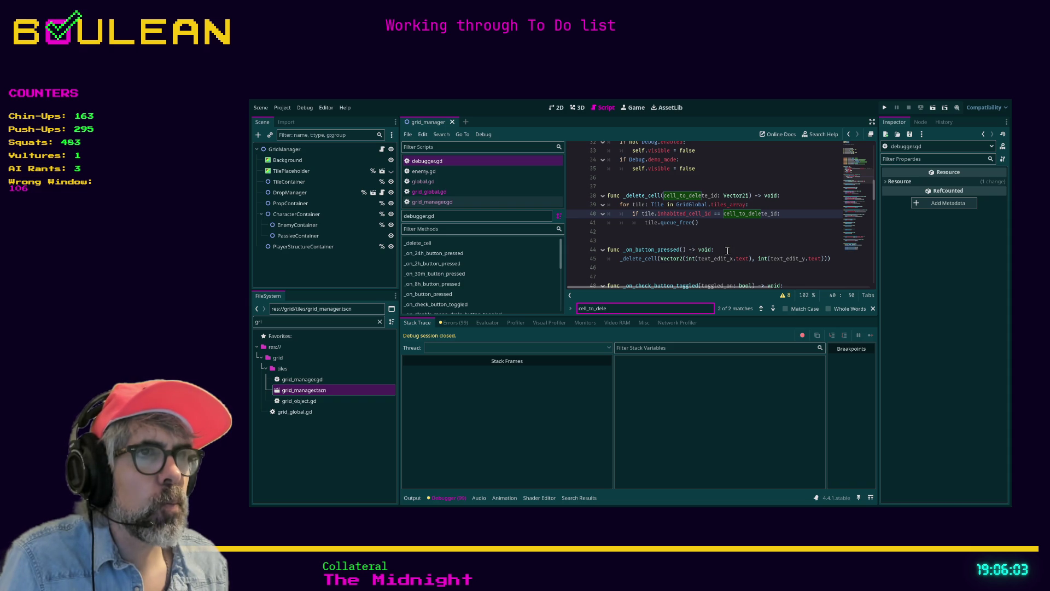
{"action": "left_click", "coordinate": [728, 251]}
{"action": "scroll", "coordinate": [738, 247], "scroll_direction": "down", "scroll_amount": 1}
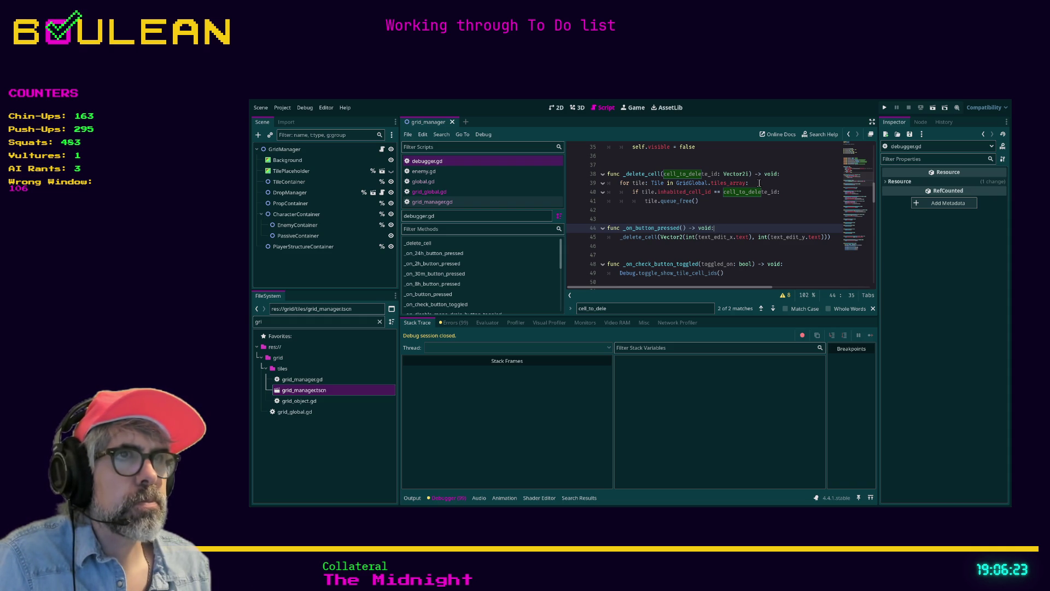
{"action": "left_click", "coordinate": [781, 174]}
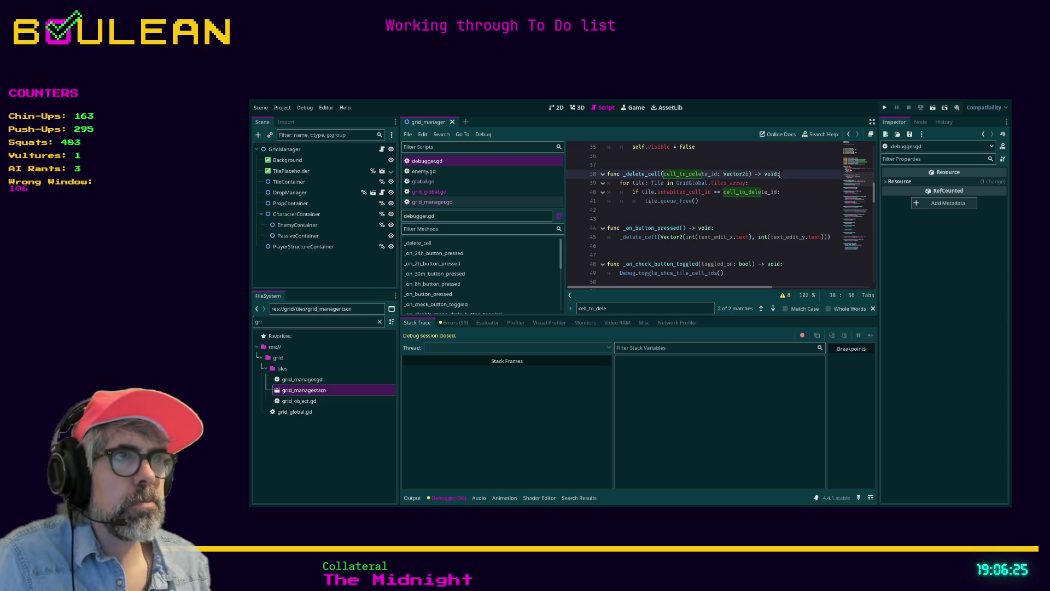
Step: Insert a new line above tile.queue_free() in debugger.gd's _delete_cell and type 'global' there
{"action": "key", "text": "Return"}
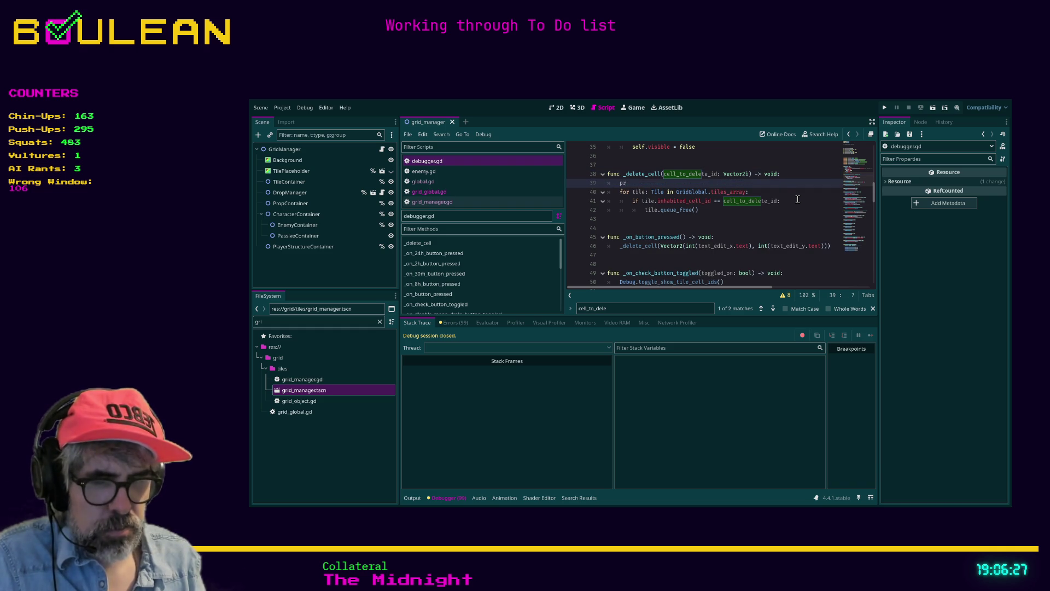
{"action": "type", "text": "int(\"CELL TO DELETE"}
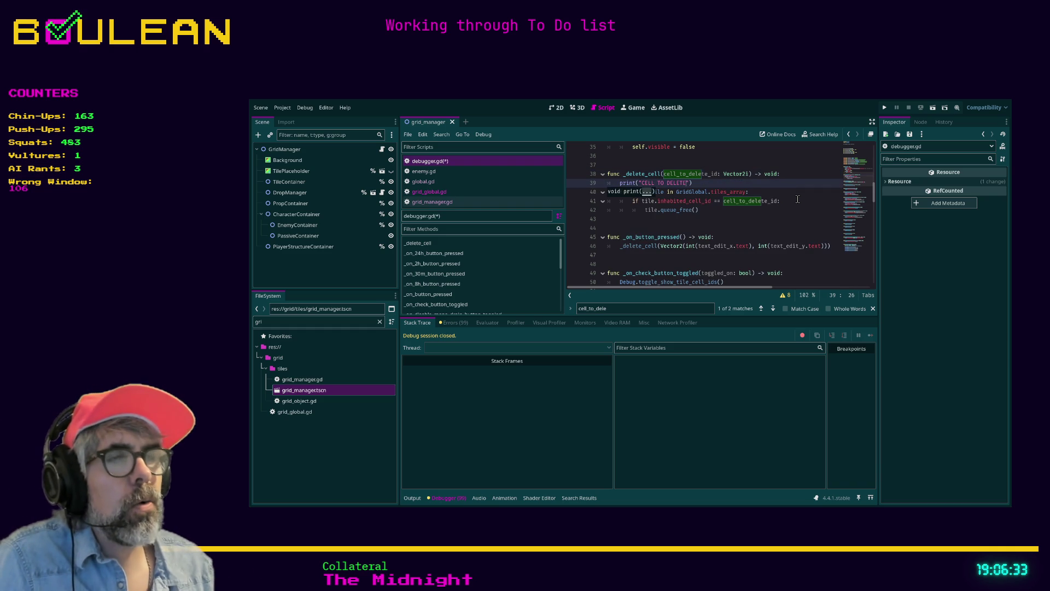
{"action": "left_click", "coordinate": [739, 214]}
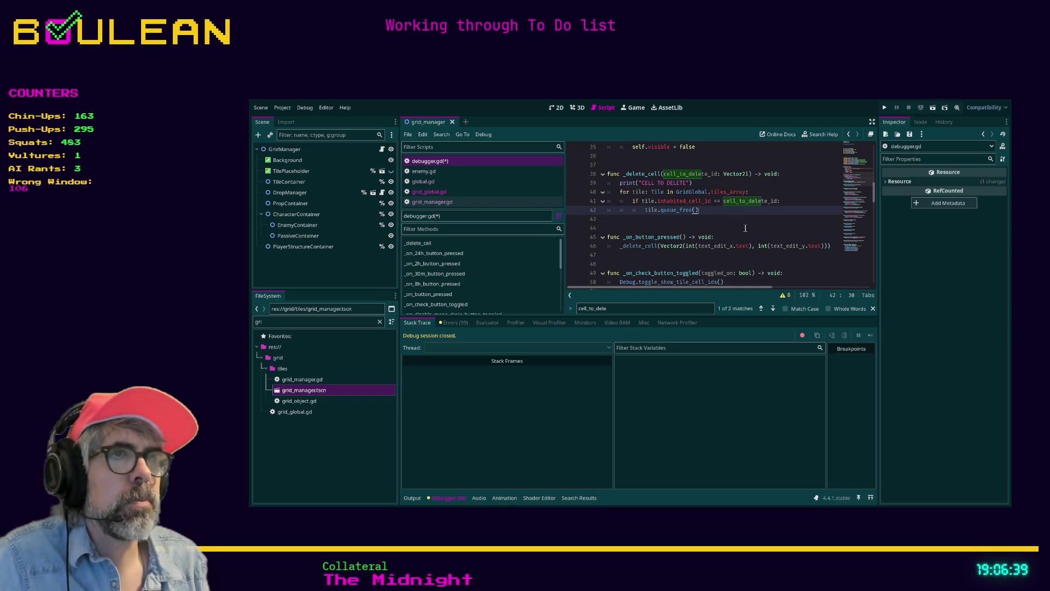
{"action": "key", "text": "ctrl+shift+Return"}
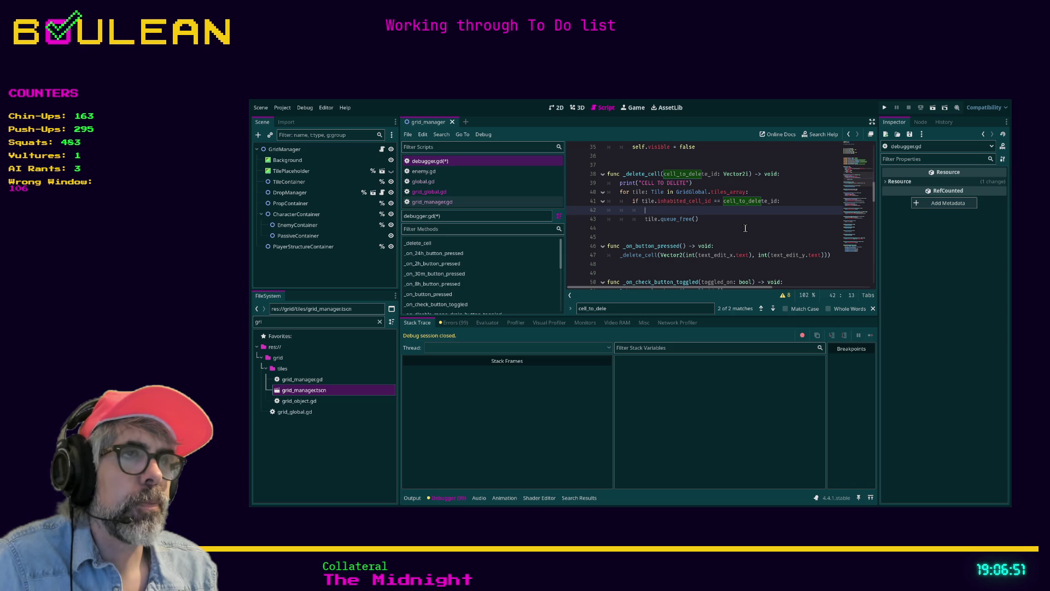
{"action": "type", "text": "global"}
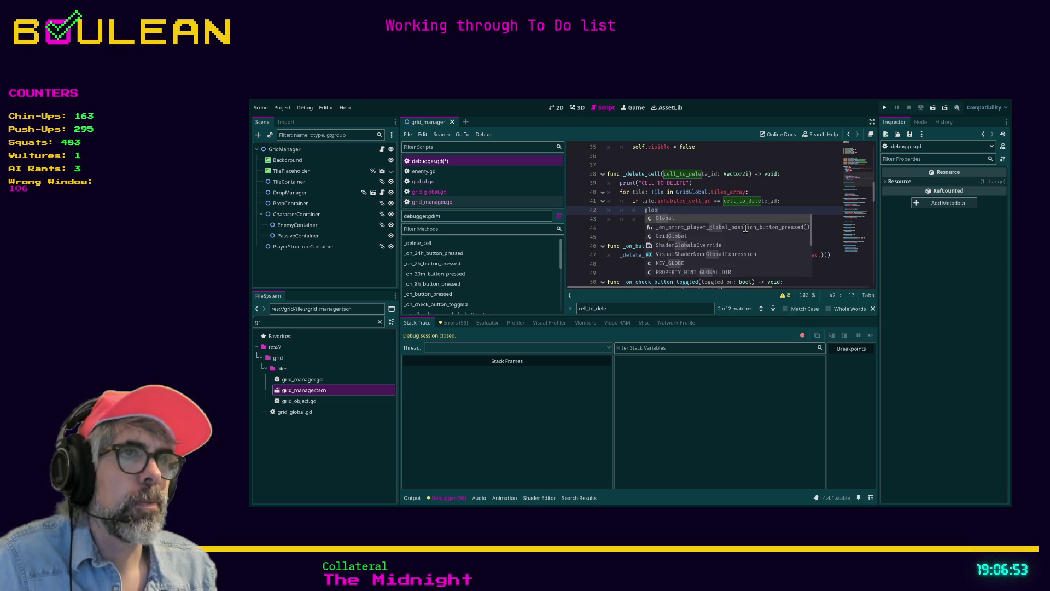
{"action": "key", "text": "ctrl+shift+Left"}
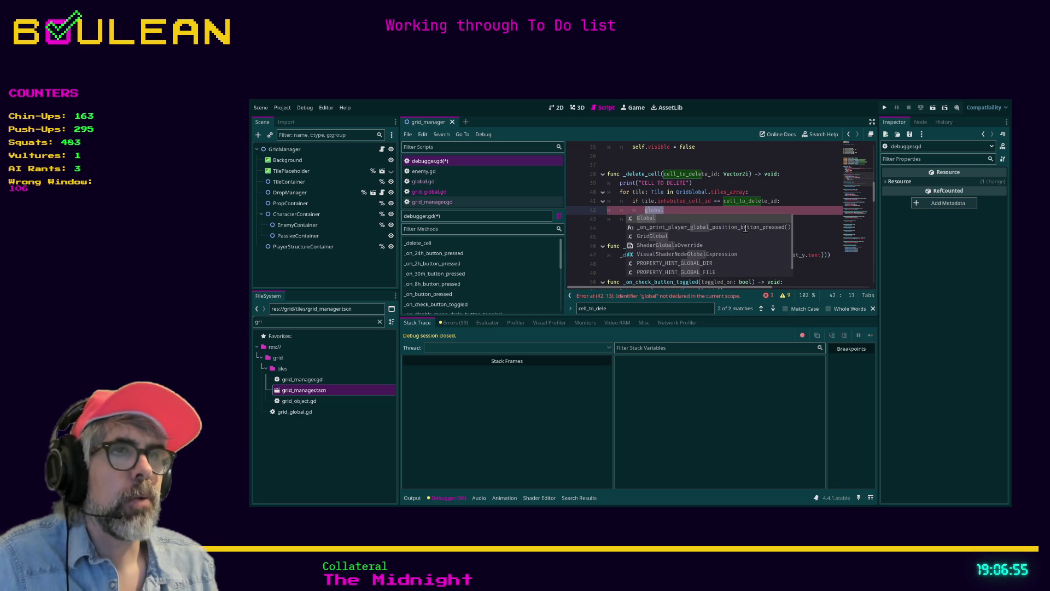
{"action": "left_click", "coordinate": [678, 209]}
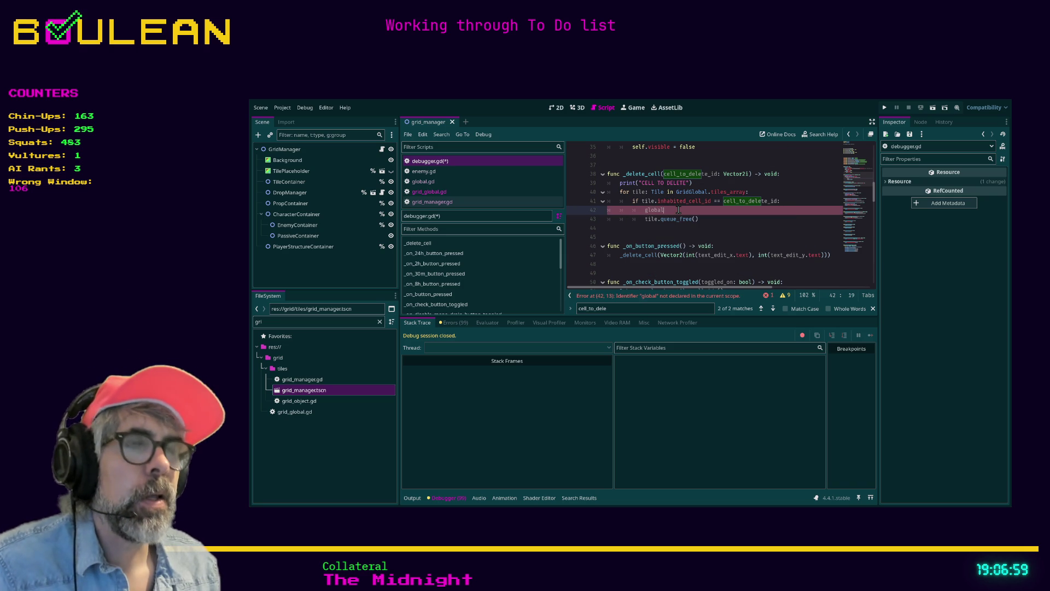
Step: Open grid_global.gd from the Scripts list and place the caret on empty line 8
{"action": "left_click", "coordinate": [451, 194]}
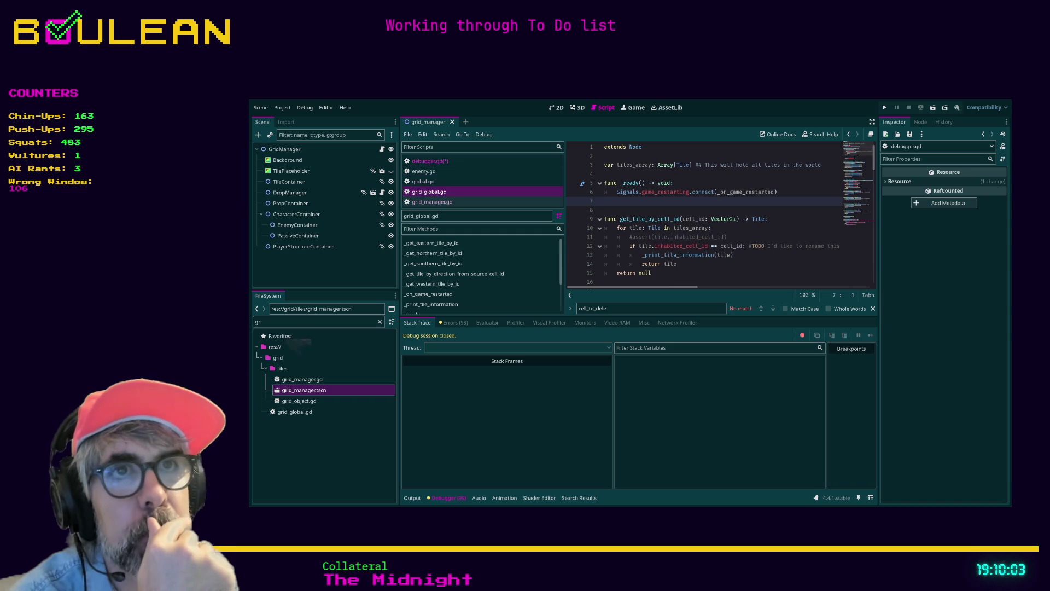
{"action": "left_click", "coordinate": [691, 211]}
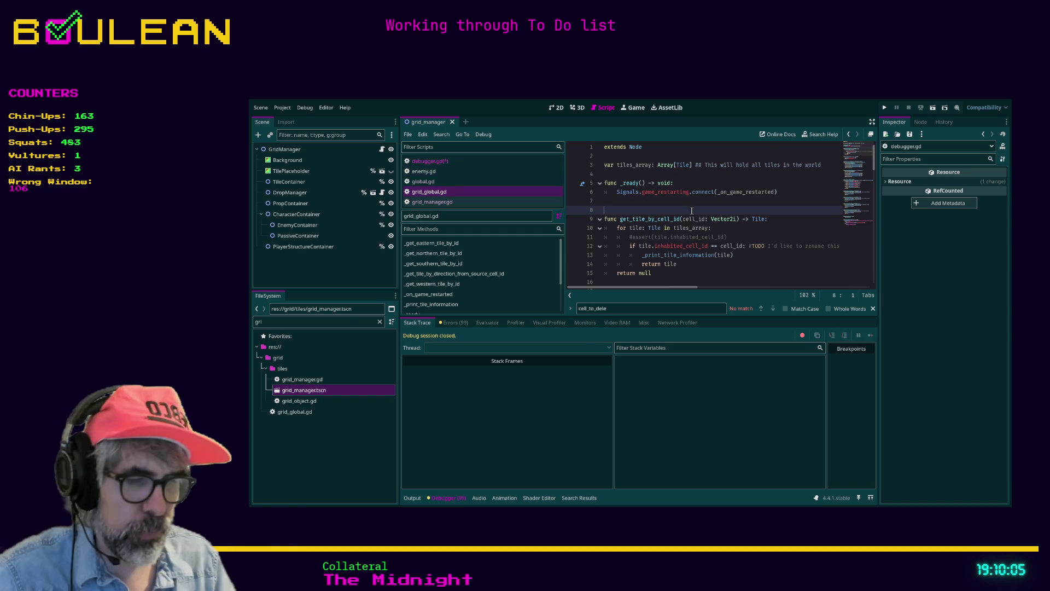
Step: Enter distraction-free mode and drag the debugger splitter down to enlarge the grid_global.gd code area
{"action": "key", "text": "ctrl+shift+F11"}
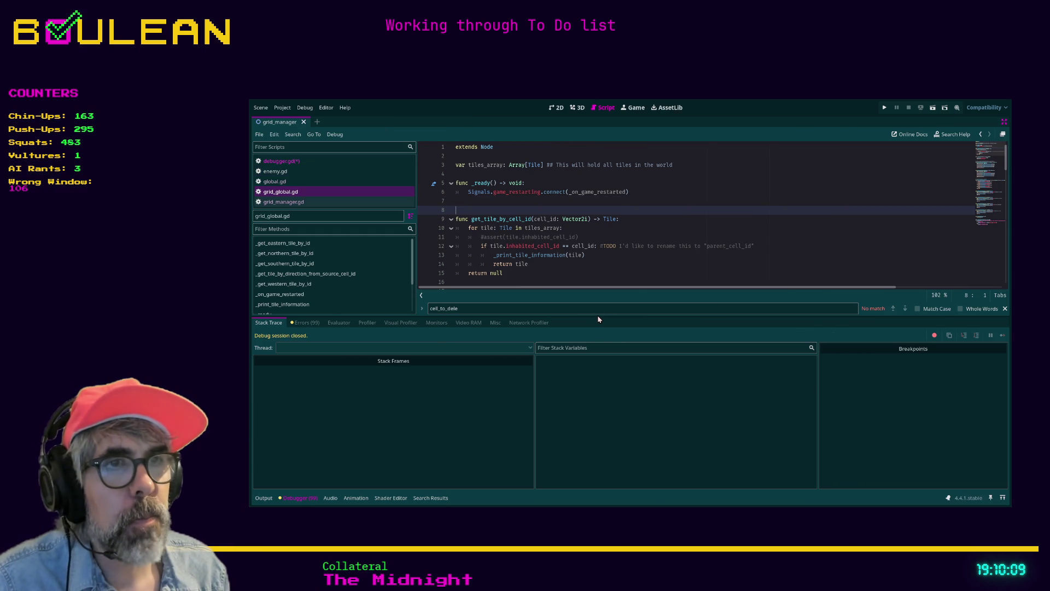
{"action": "left_click_drag", "start_coordinate": [596, 316], "coordinate": [609, 398]}
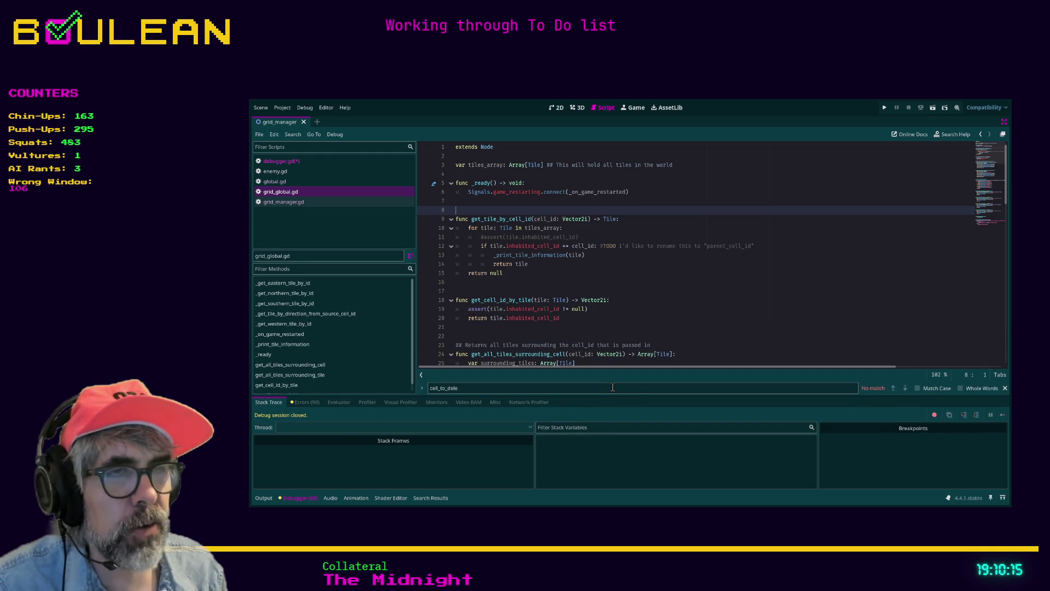
{"action": "scroll", "coordinate": [551, 308], "scroll_direction": "down", "scroll_amount": 1}
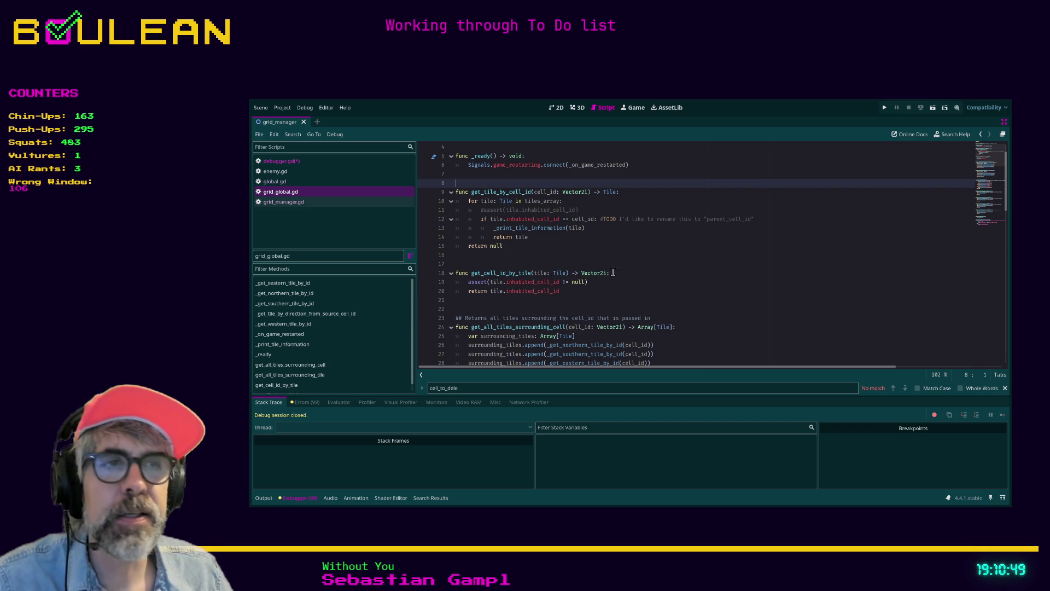
Step: Close the find bar and add a blank line 41 after get_all_tiles_surrounding_tile
{"action": "left_click", "coordinate": [573, 292]}
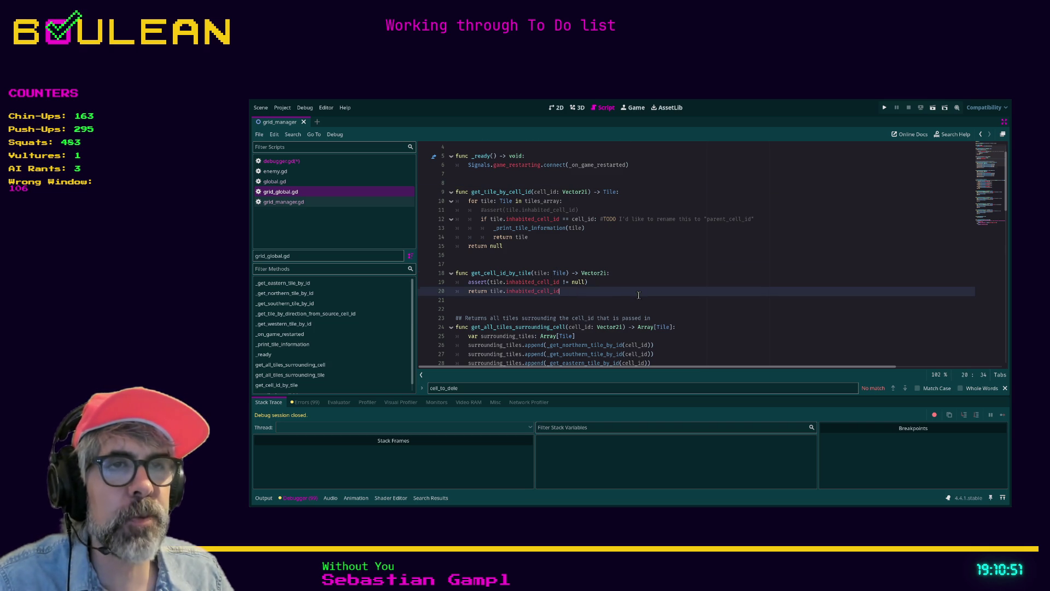
{"action": "scroll", "coordinate": [573, 292], "scroll_direction": "down", "scroll_amount": 1}
{"action": "scroll", "coordinate": [649, 303], "scroll_direction": "down", "scroll_amount": 1}
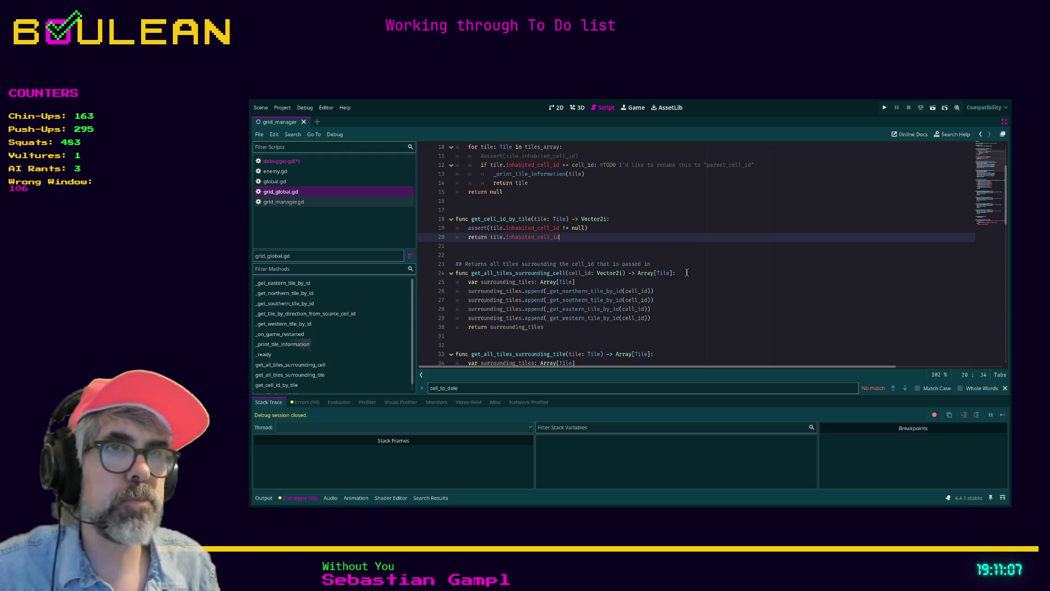
{"action": "scroll", "coordinate": [576, 292], "scroll_direction": "down", "scroll_amount": 5}
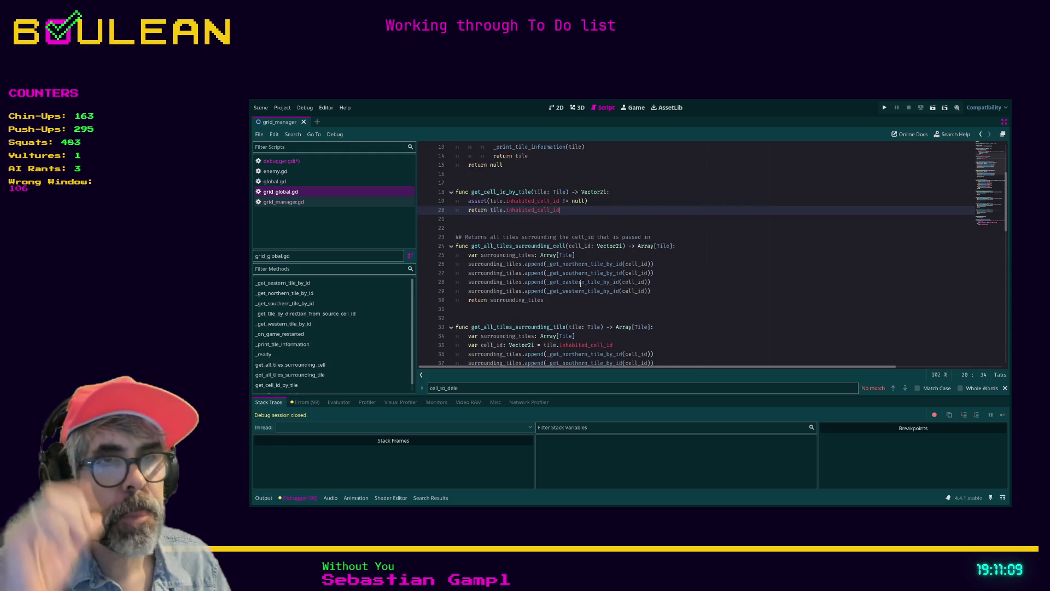
{"action": "scroll", "coordinate": [576, 293], "scroll_direction": "up", "scroll_amount": 2}
{"action": "left_click", "coordinate": [602, 344]}
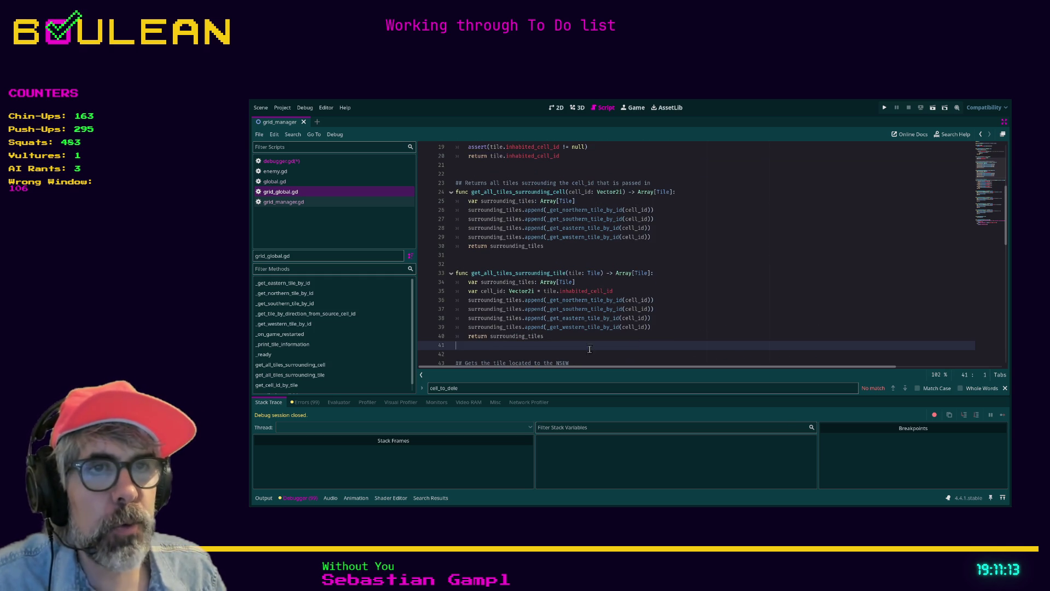
{"action": "key", "text": "Escape"}
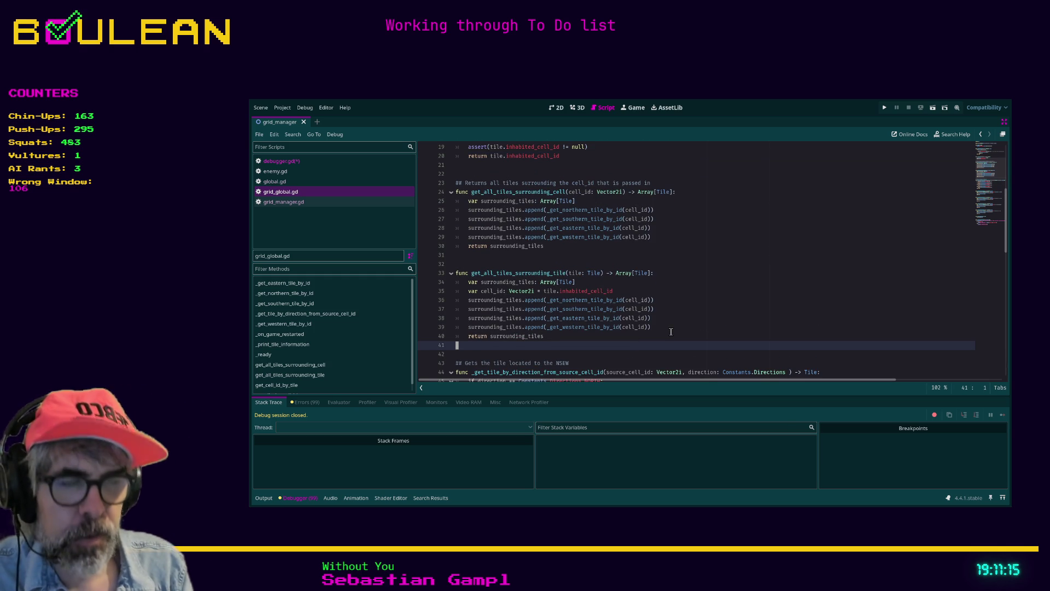
{"action": "key", "text": "Return"}
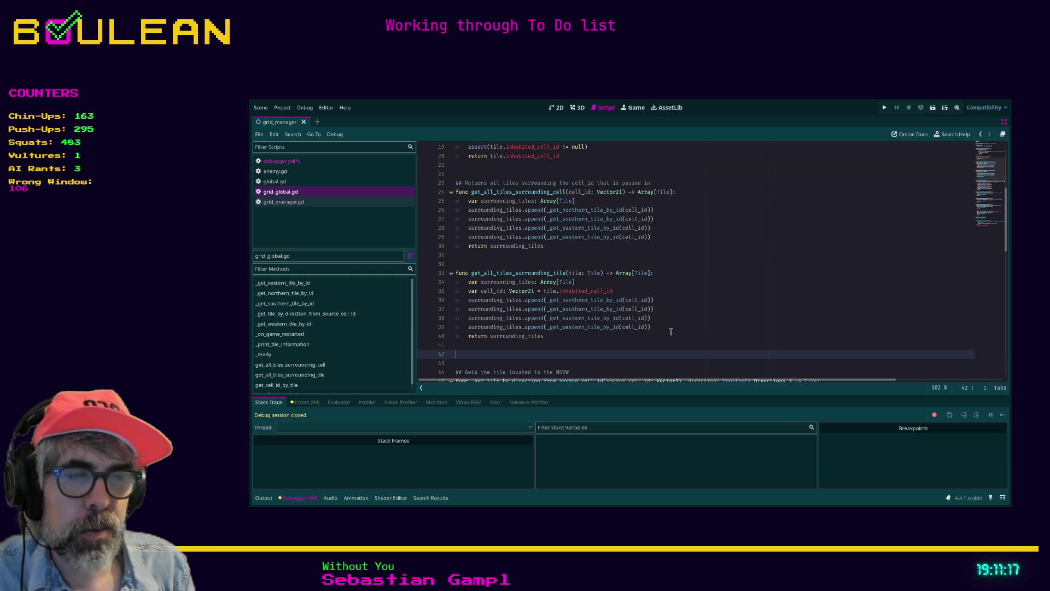
Step: Type 'func remove_tile_from_game(tile:' on line 42 of grid_global.gd
{"action": "type", "text": "func "}
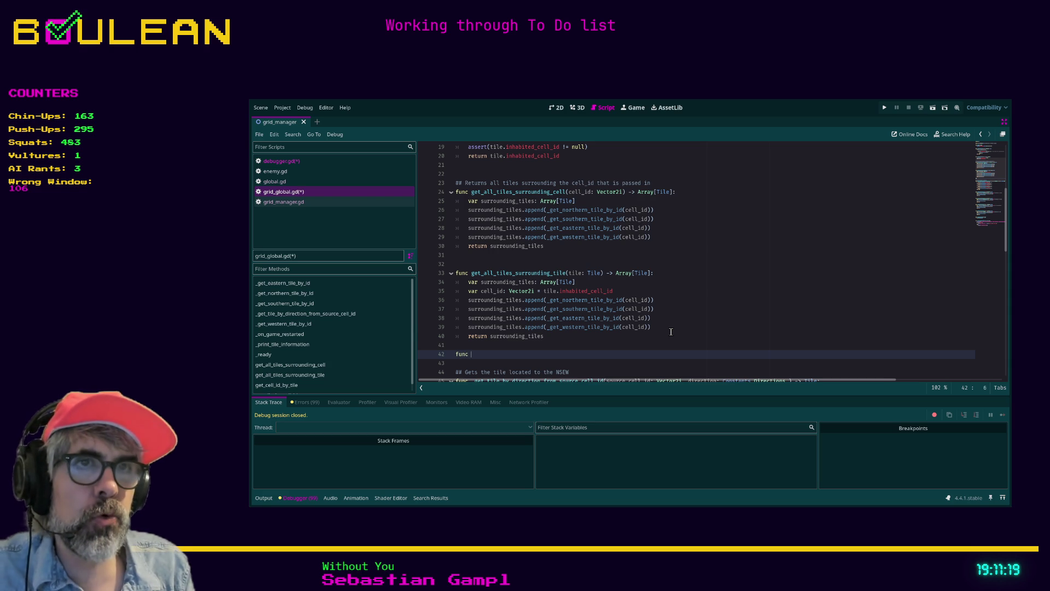
{"action": "type", "text": "remove_"}
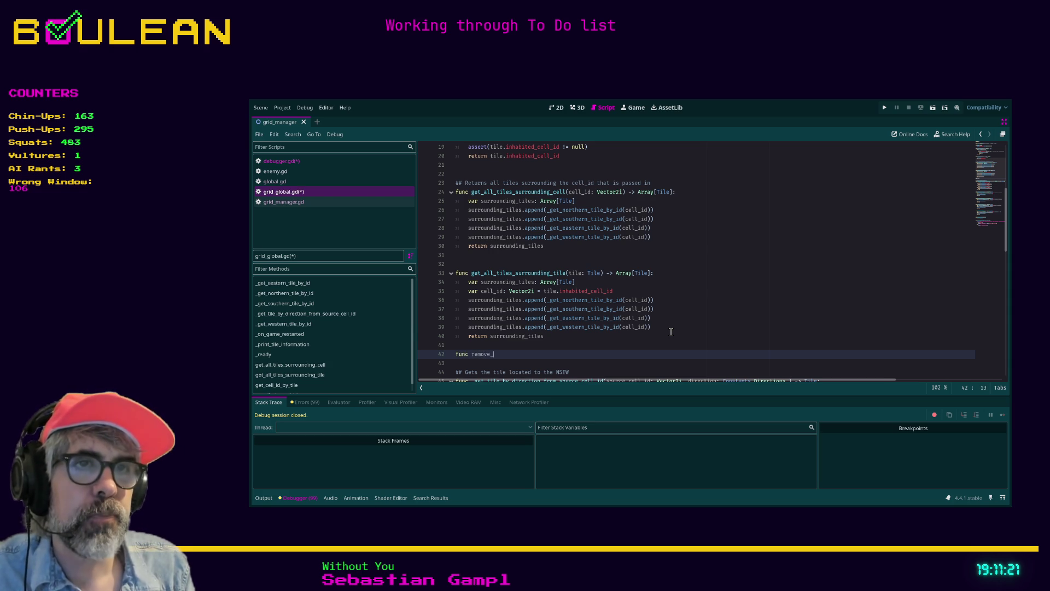
{"action": "type", "text": "tile_from_game"}
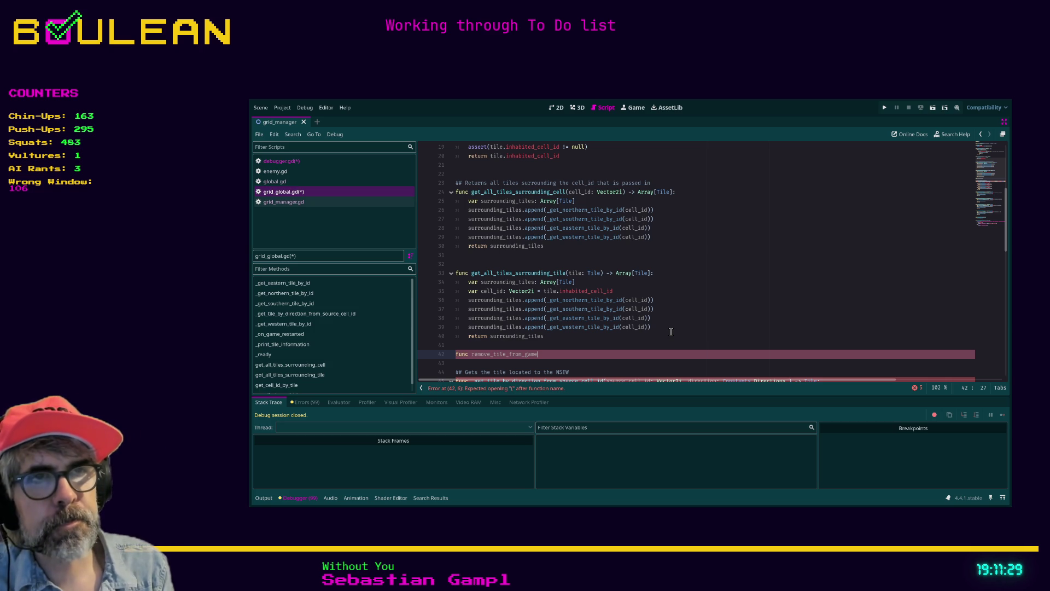
{"action": "type", "text": "("}
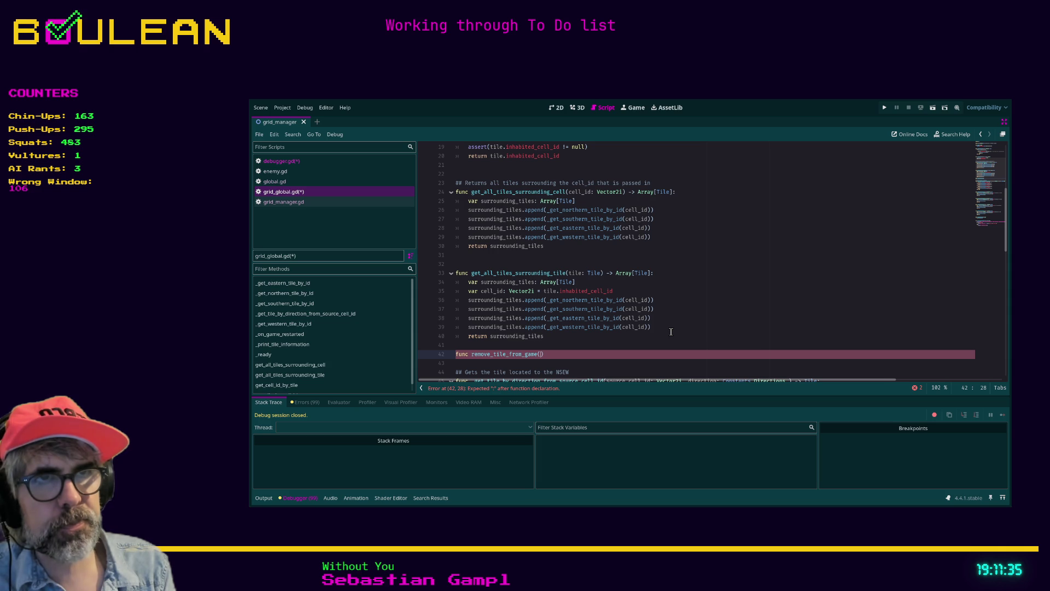
{"action": "type", "text": "tile:"}
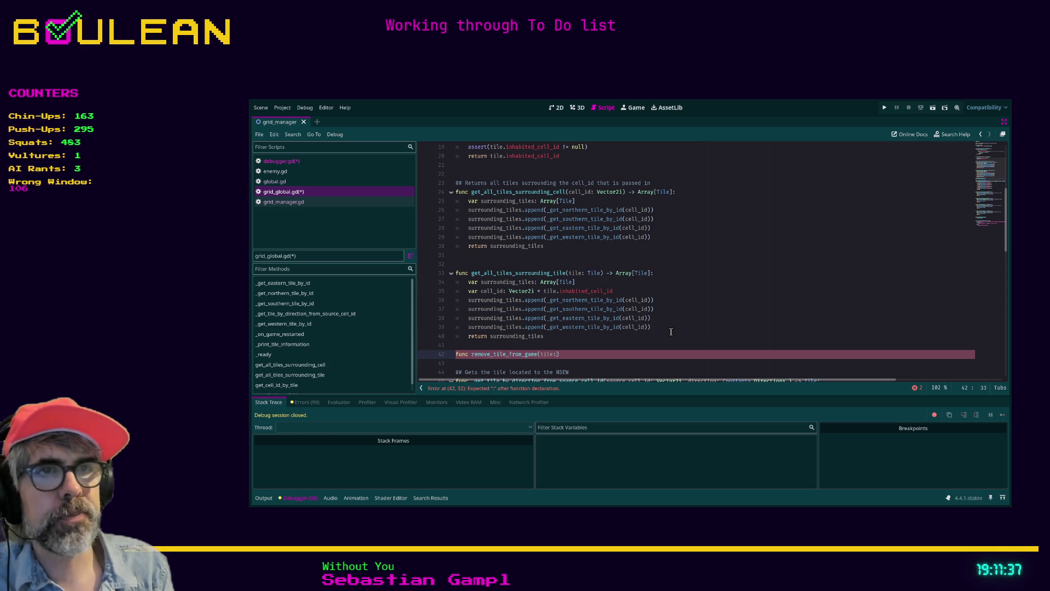
{"action": "scroll", "coordinate": [627, 335], "scroll_direction": "down", "scroll_amount": 2}
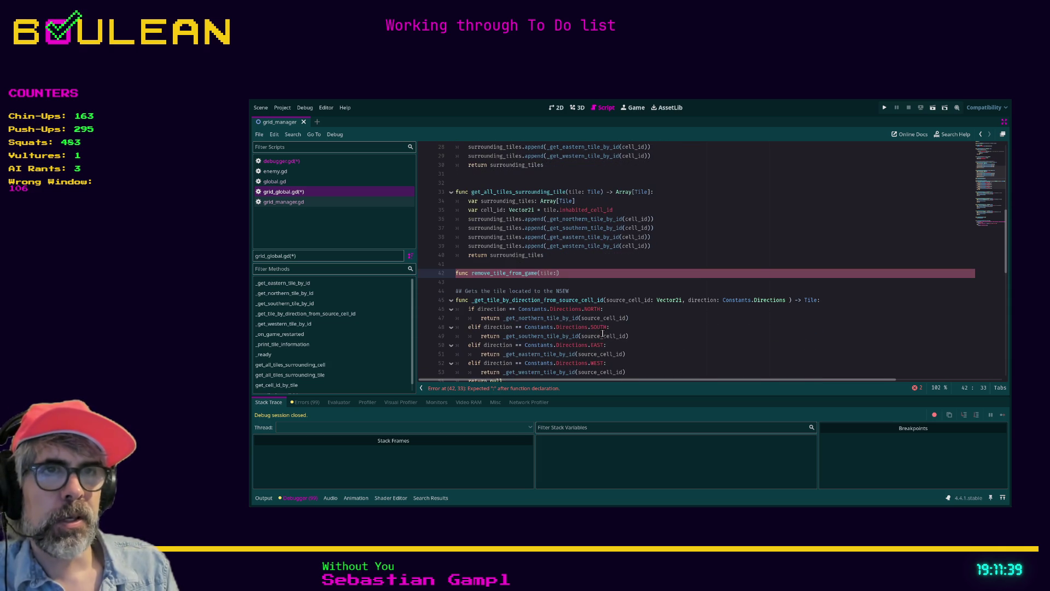
Step: Scroll through grid_global.gd and move to the blank line above remove_tile_from_game
{"action": "scroll", "coordinate": [493, 308], "scroll_direction": "down", "scroll_amount": 1}
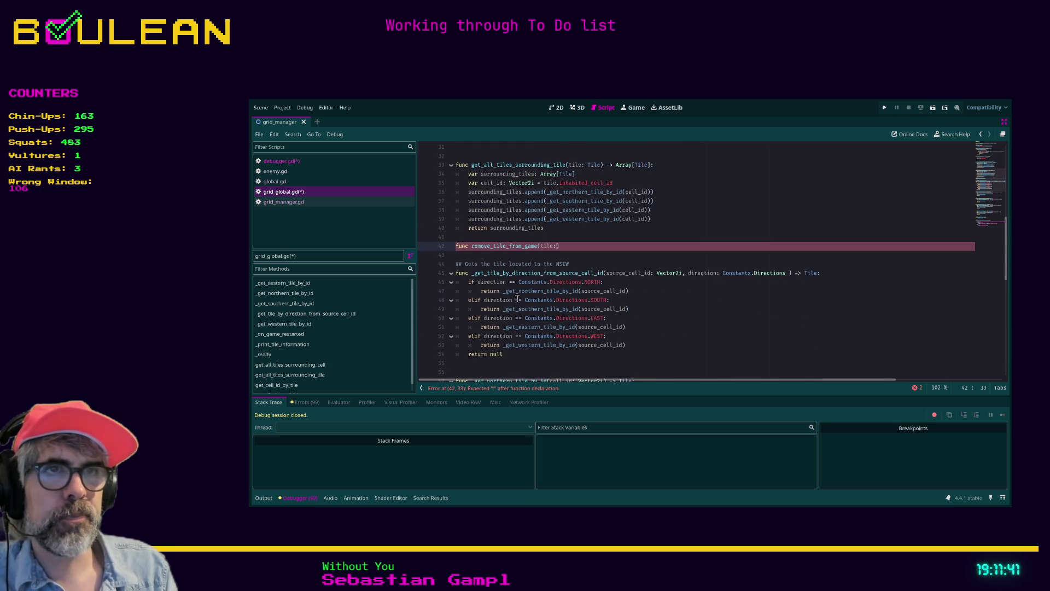
{"action": "scroll", "coordinate": [513, 300], "scroll_direction": "down", "scroll_amount": 1}
{"action": "scroll", "coordinate": [519, 295], "scroll_direction": "down", "scroll_amount": 1}
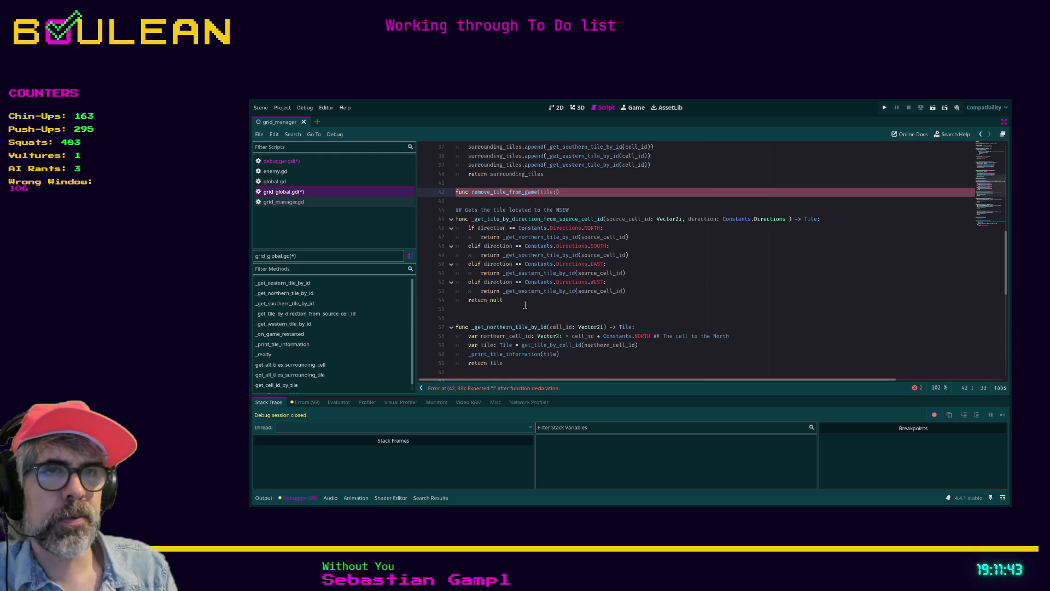
{"action": "scroll", "coordinate": [524, 305], "scroll_direction": "down", "scroll_amount": 1}
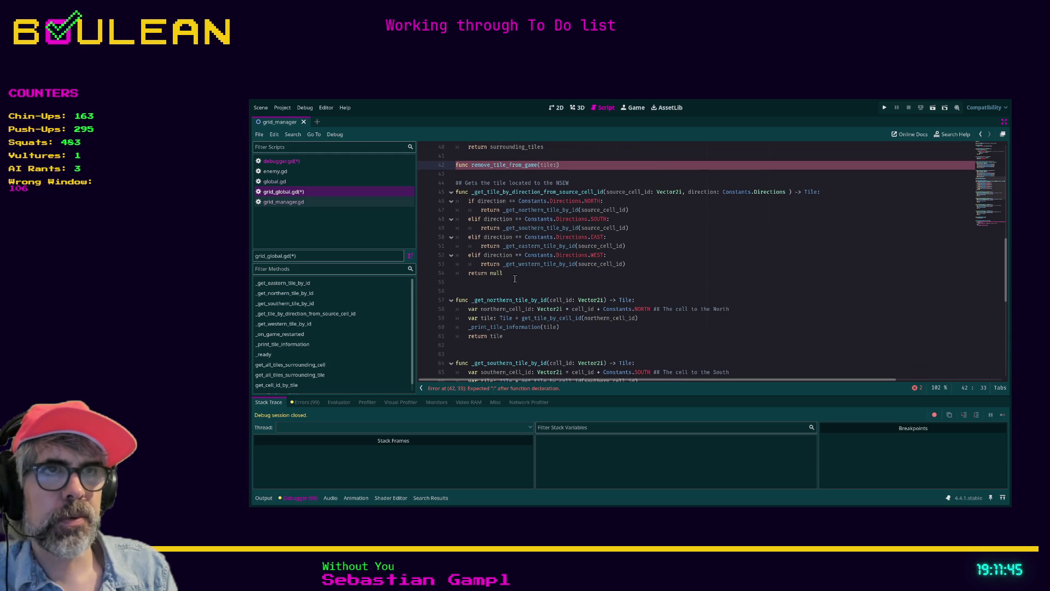
{"action": "scroll", "coordinate": [514, 279], "scroll_direction": "up", "scroll_amount": 3}
{"action": "scroll", "coordinate": [514, 279], "scroll_direction": "up", "scroll_amount": 4}
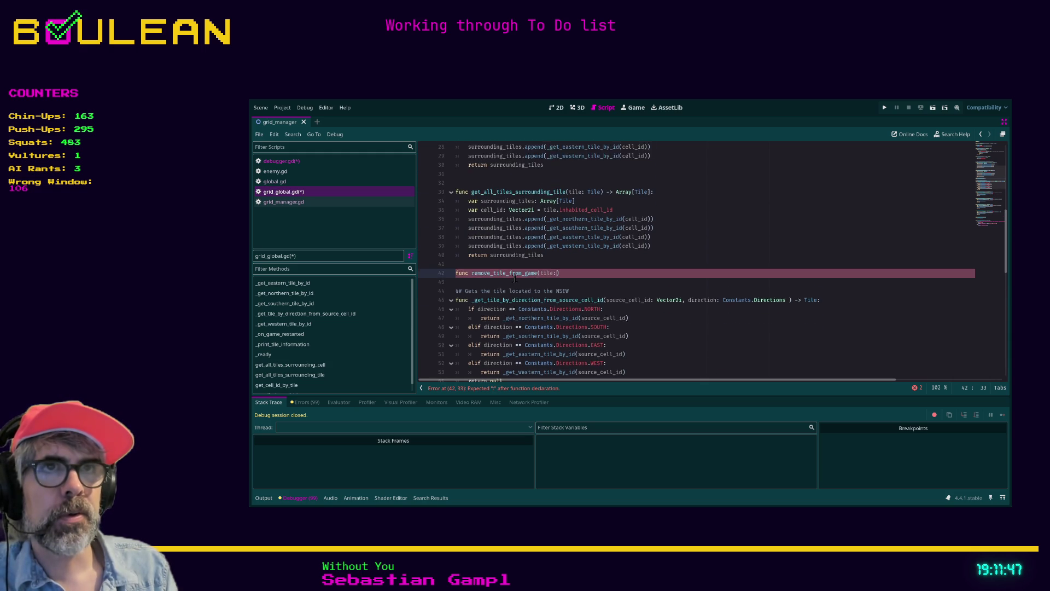
{"action": "scroll", "coordinate": [514, 279], "scroll_direction": "up", "scroll_amount": 3}
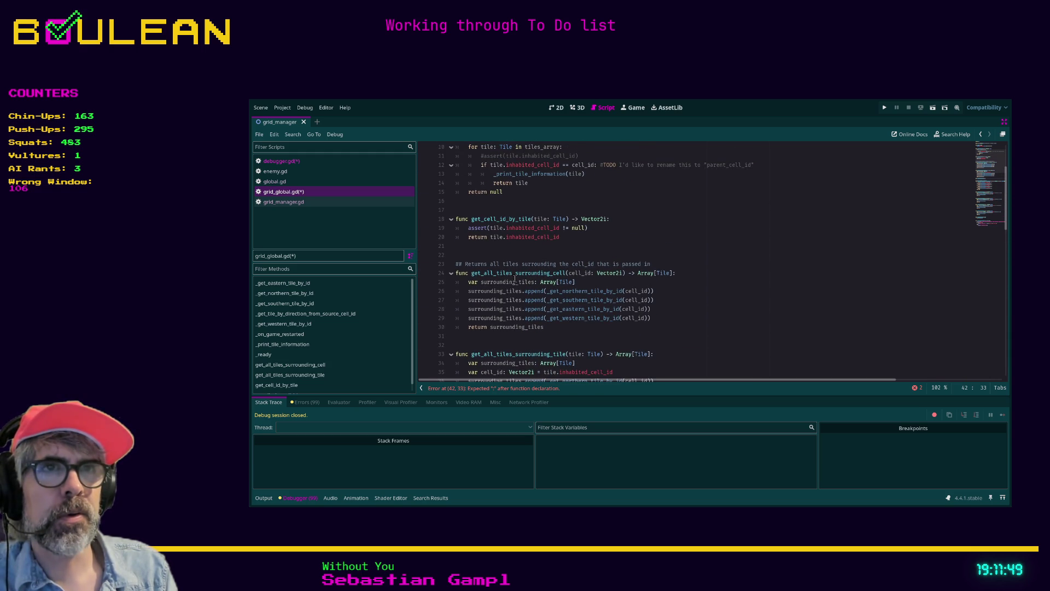
{"action": "scroll", "coordinate": [514, 280], "scroll_direction": "up", "scroll_amount": 2}
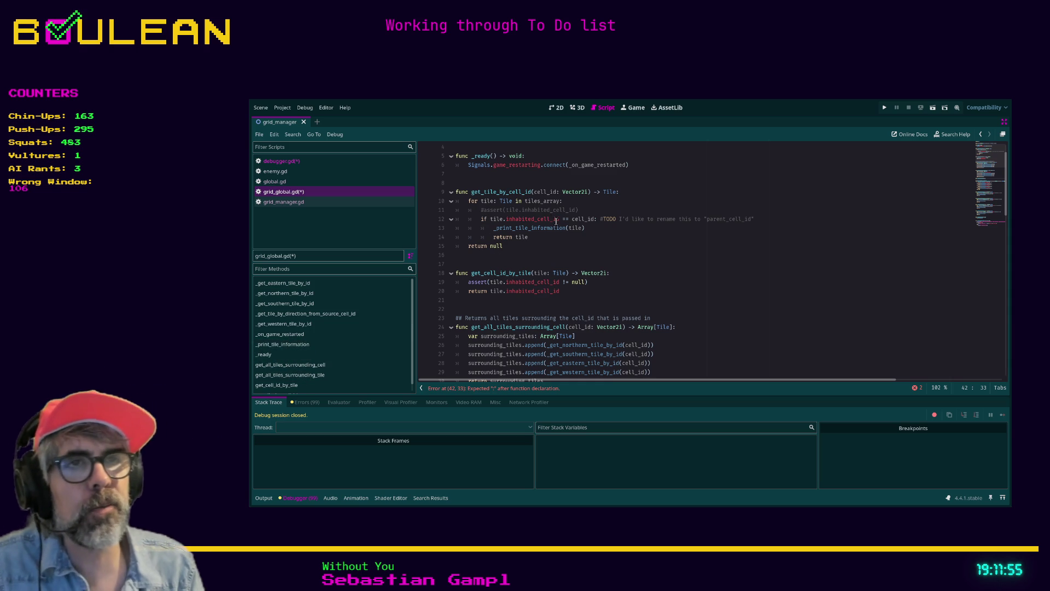
{"action": "scroll", "coordinate": [553, 242], "scroll_direction": "down", "scroll_amount": 4}
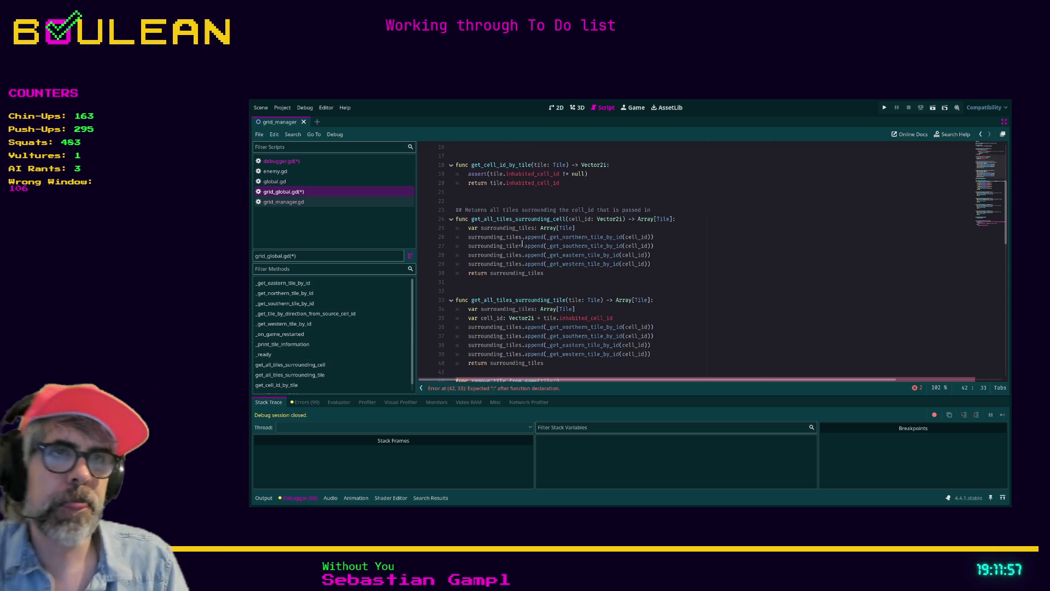
{"action": "scroll", "coordinate": [522, 244], "scroll_direction": "down", "scroll_amount": 3}
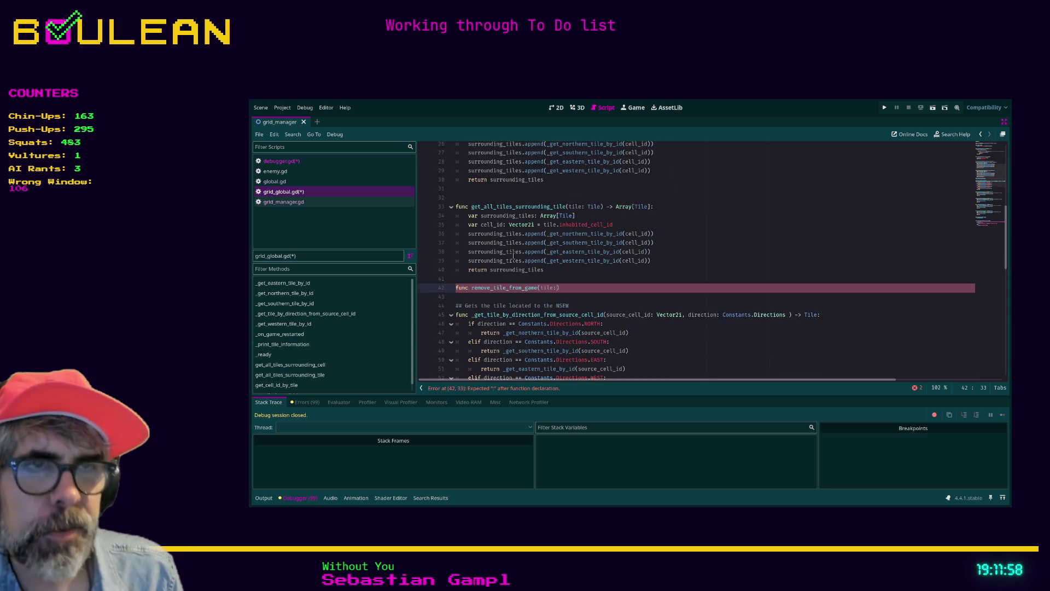
{"action": "key", "text": "Up"}
Step: Complete the signature as (tile: Tile) -> void: and glance at how debugger.gd deletes a cell
{"action": "left_click", "coordinate": [558, 295]}
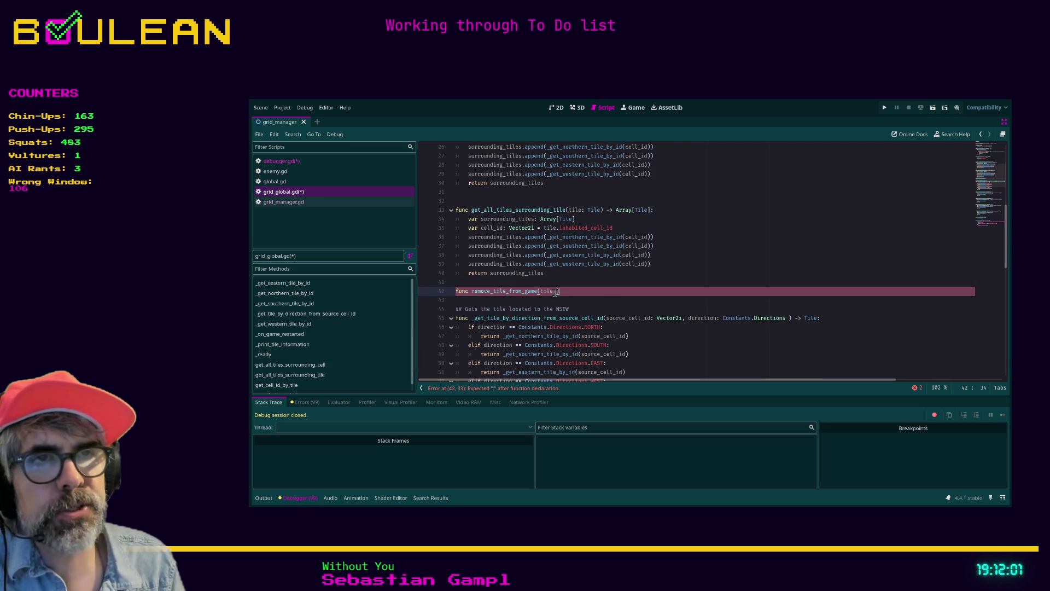
{"action": "type", "text": "Tile)"}
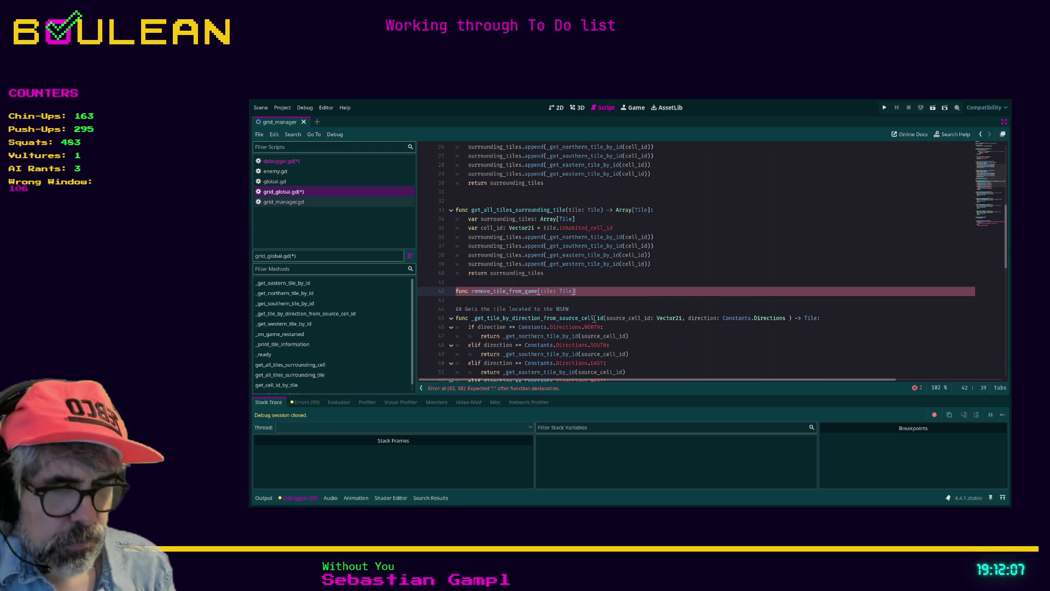
{"action": "type", "text": " -> void:"}
{"action": "key", "text": "Return"}
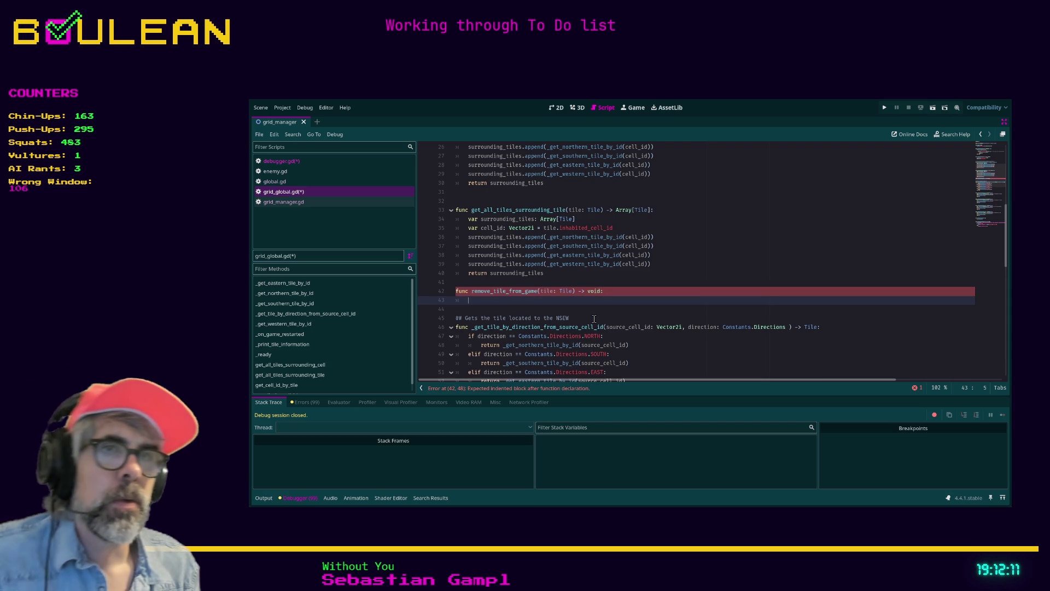
{"action": "left_click", "coordinate": [305, 162]}
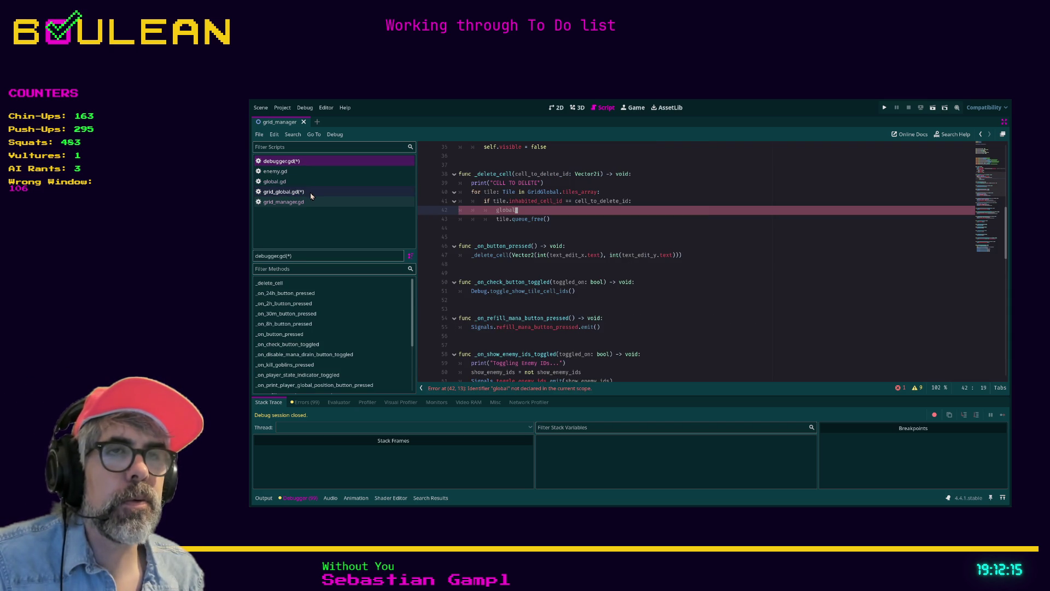
{"action": "left_click", "coordinate": [310, 192]}
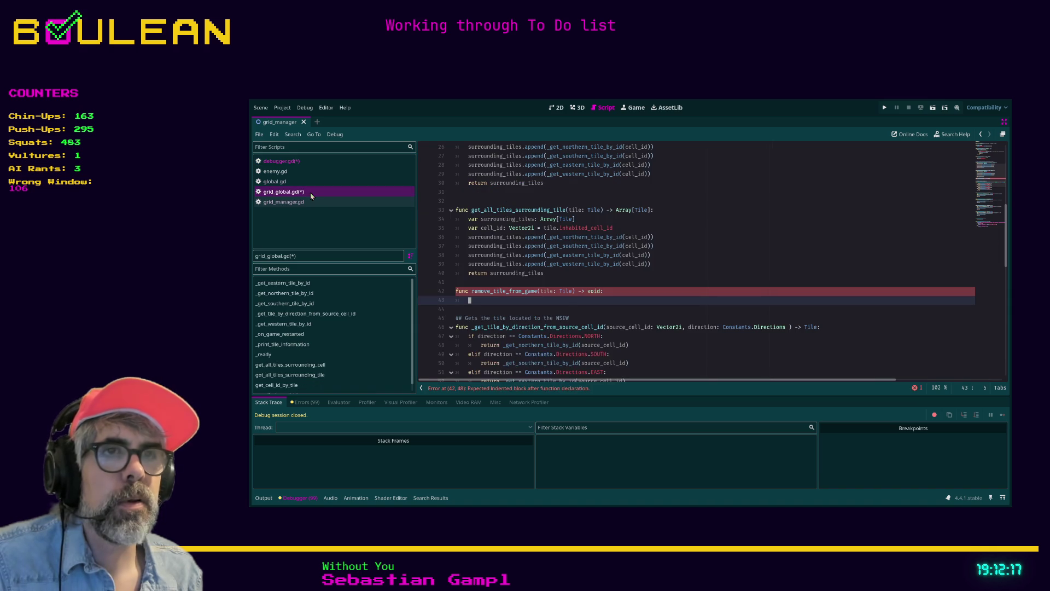
Step: Replace the tile: Tile parameter with cell_id: Vector2i and move to the empty body line
{"action": "left_click", "coordinate": [541, 291]}
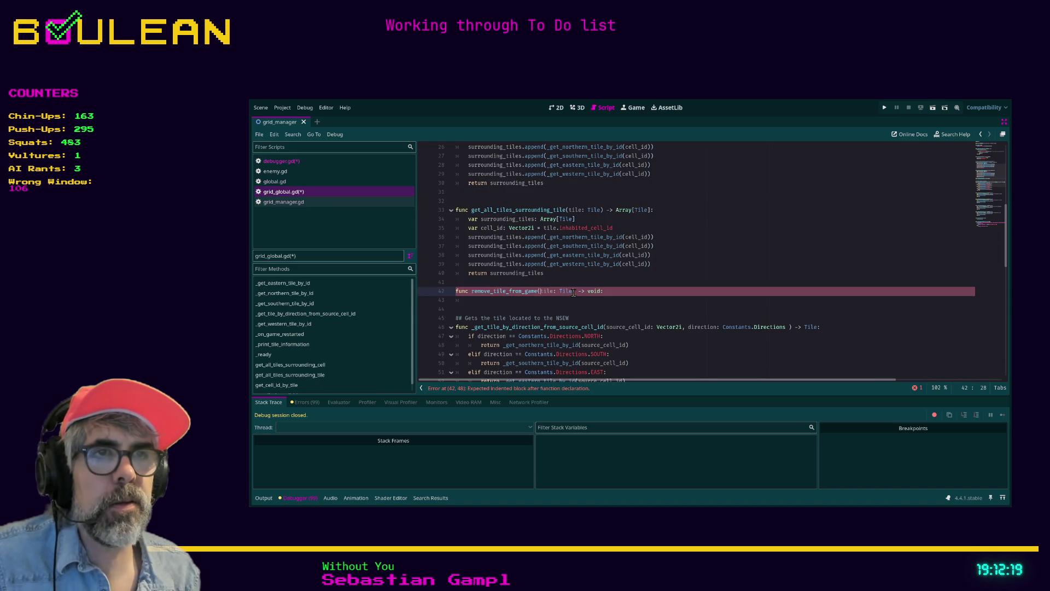
{"action": "left_click", "coordinate": [574, 292], "text": "shift"}
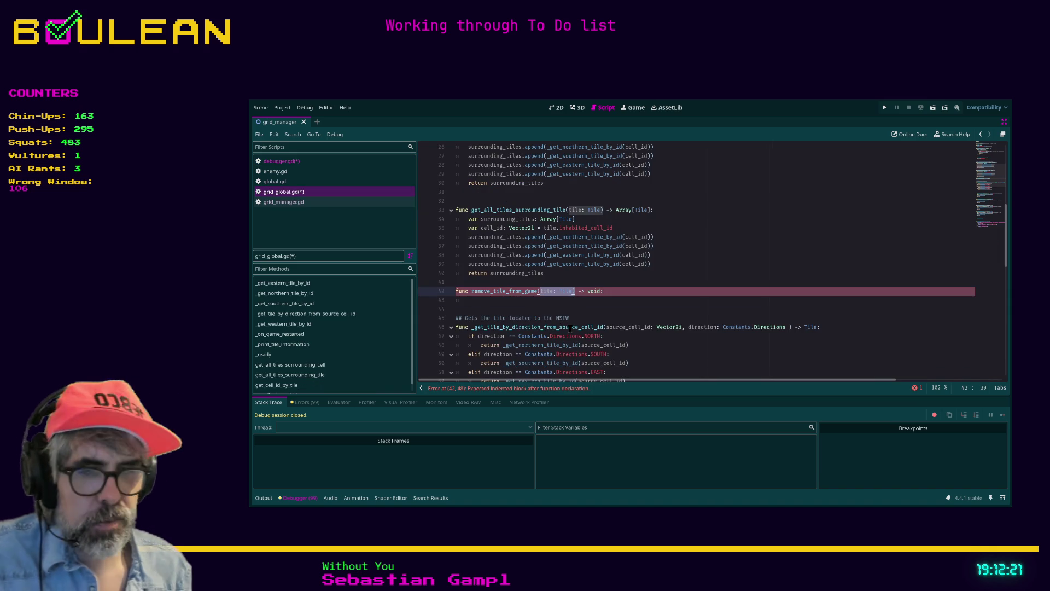
{"action": "key", "text": "shift+Left"}
{"action": "type", "text": "cell_id"}
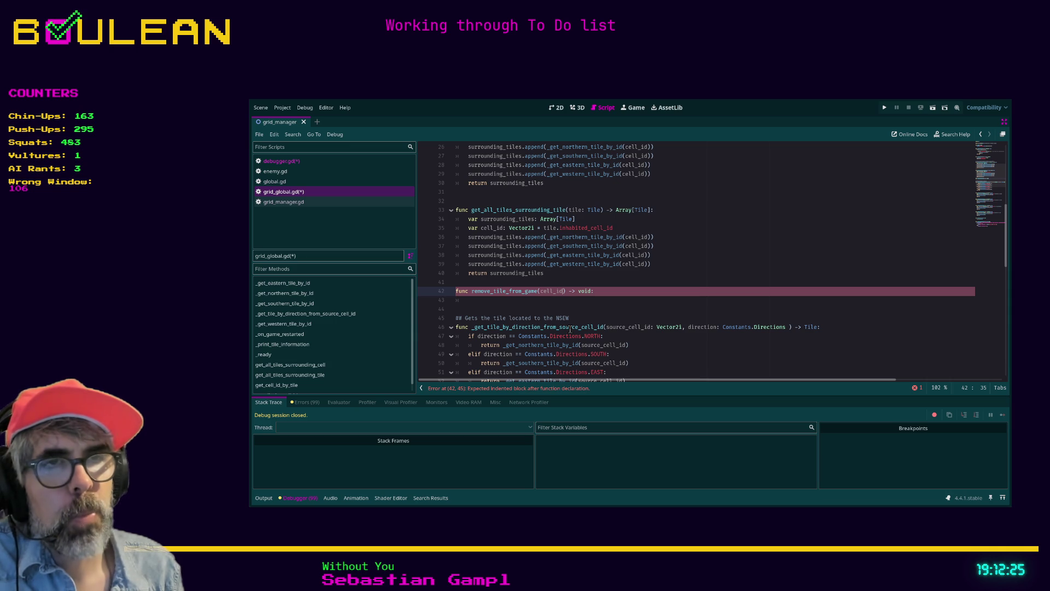
{"action": "type", "text": ": Vector2i"}
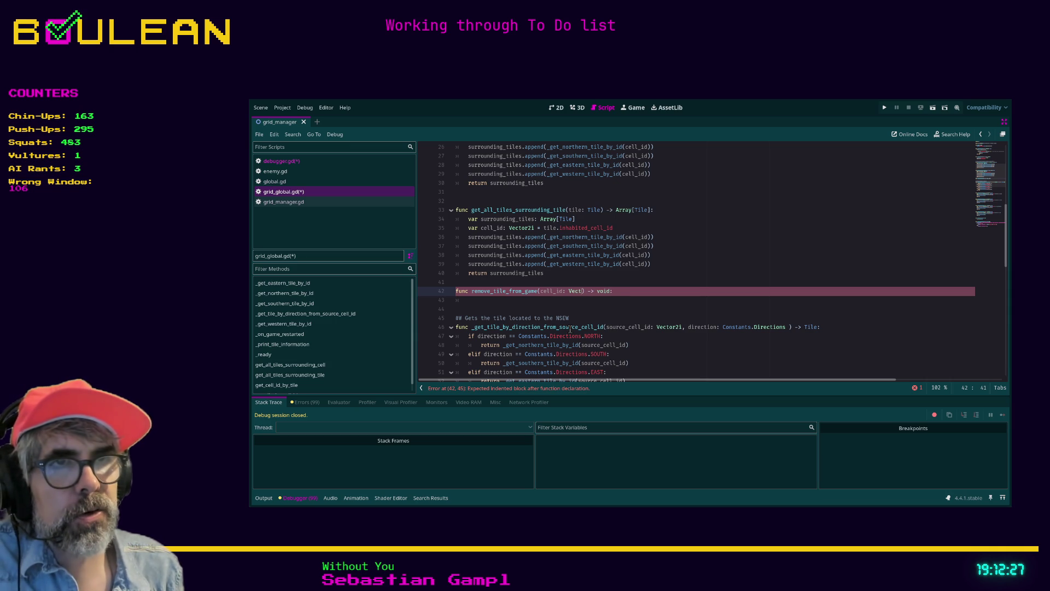
{"action": "left_click", "coordinate": [496, 299]}
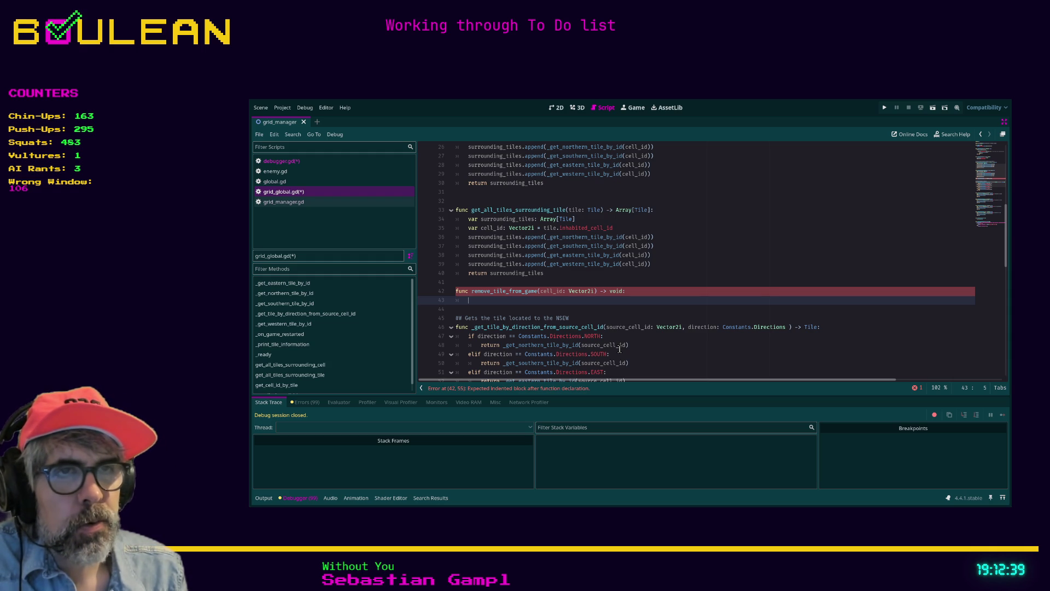
Step: Write 'for tile in tiles_array:' with an 'if tile.inhabited_cell_id == cell_id:' check inside
{"action": "type", "text": "for tile in "}
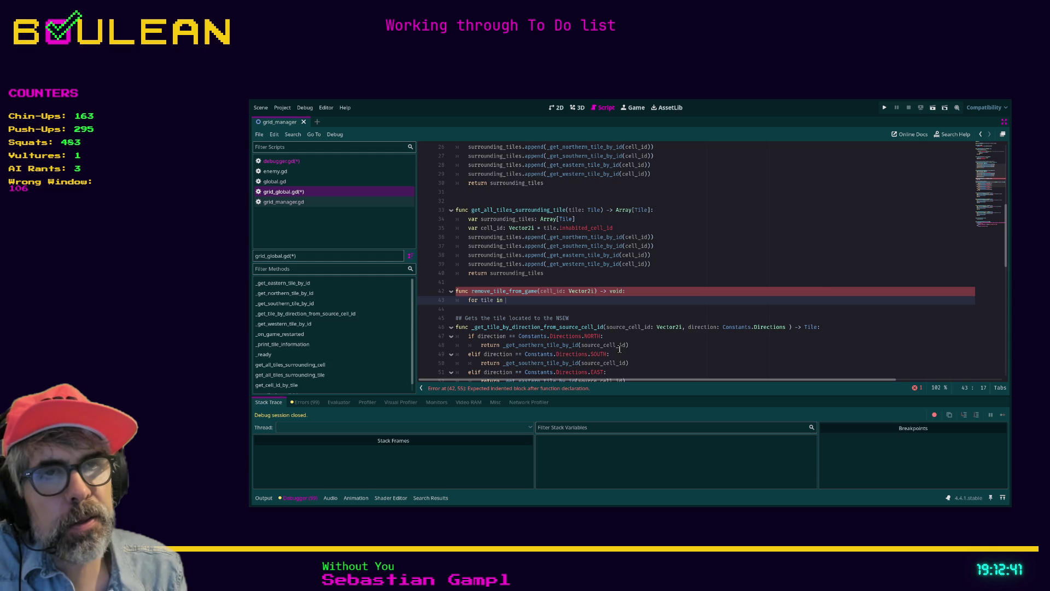
{"action": "type", "text": "t"}
{"action": "key", "text": "Return"}
{"action": "type", "text": ":"}
{"action": "key", "text": "Return"}
{"action": "type", "text": "if tile"}
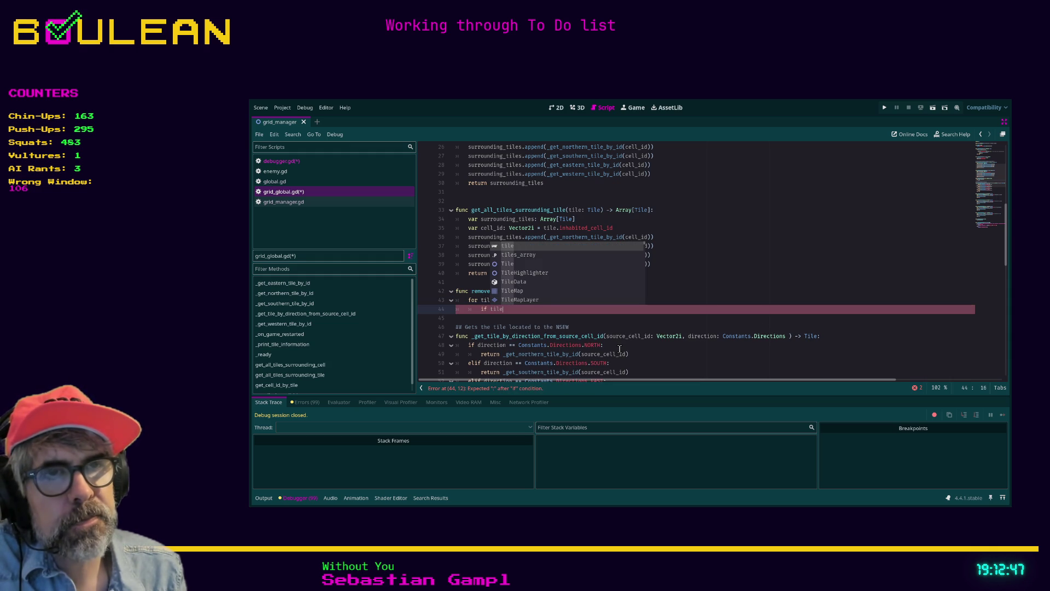
{"action": "type", "text": "."}
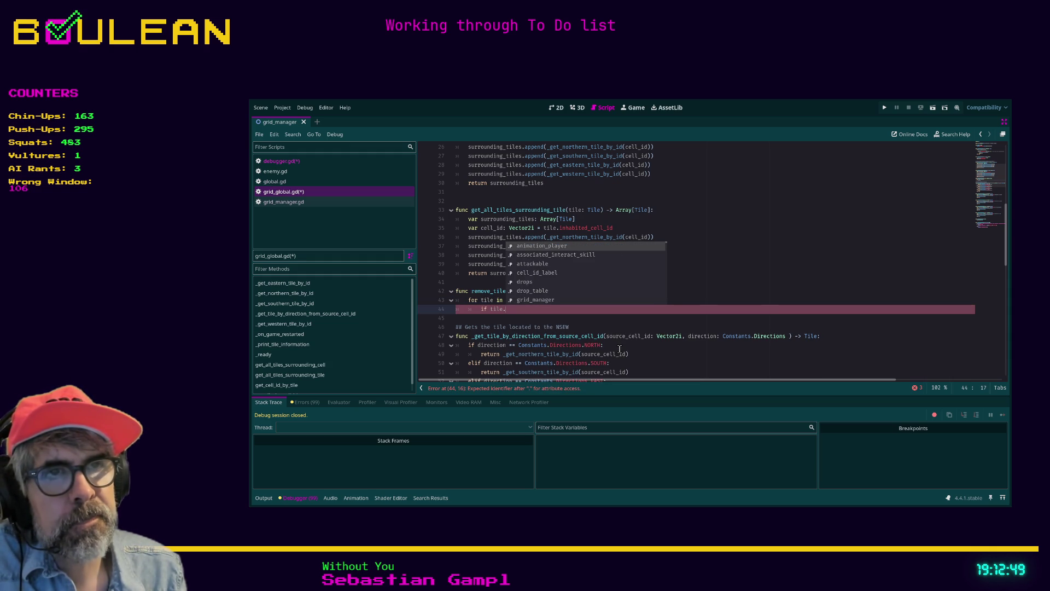
{"action": "type", "text": "cel"}
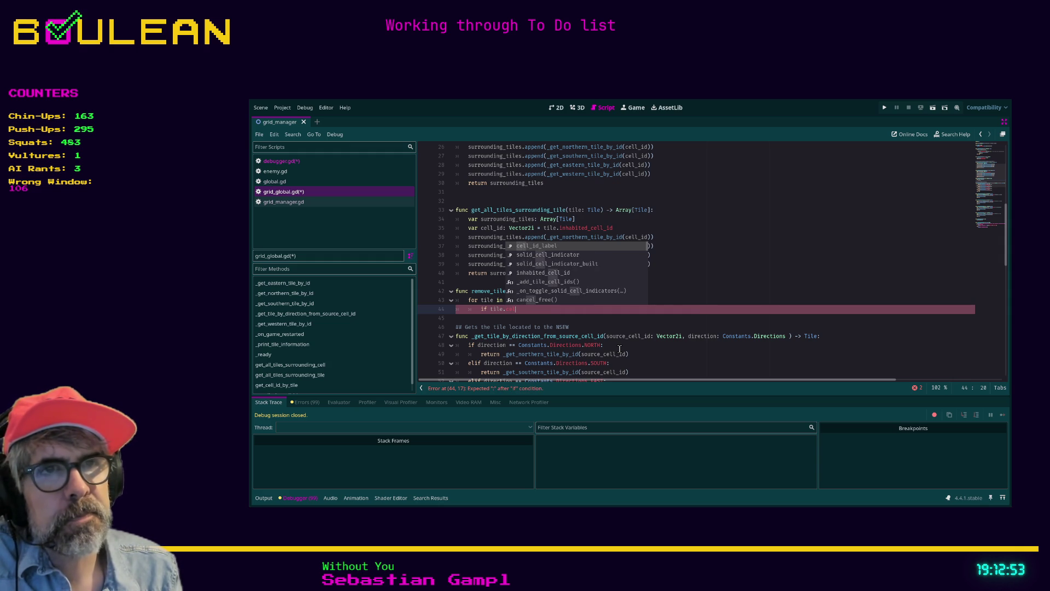
{"action": "key", "text": "BackSpace"}
{"action": "key", "text": "BackSpace"}
{"action": "key", "text": "BackSpace"}
{"action": "type", "text": "inh"}
{"action": "key", "text": "Down"}
{"action": "key", "text": "Return"}
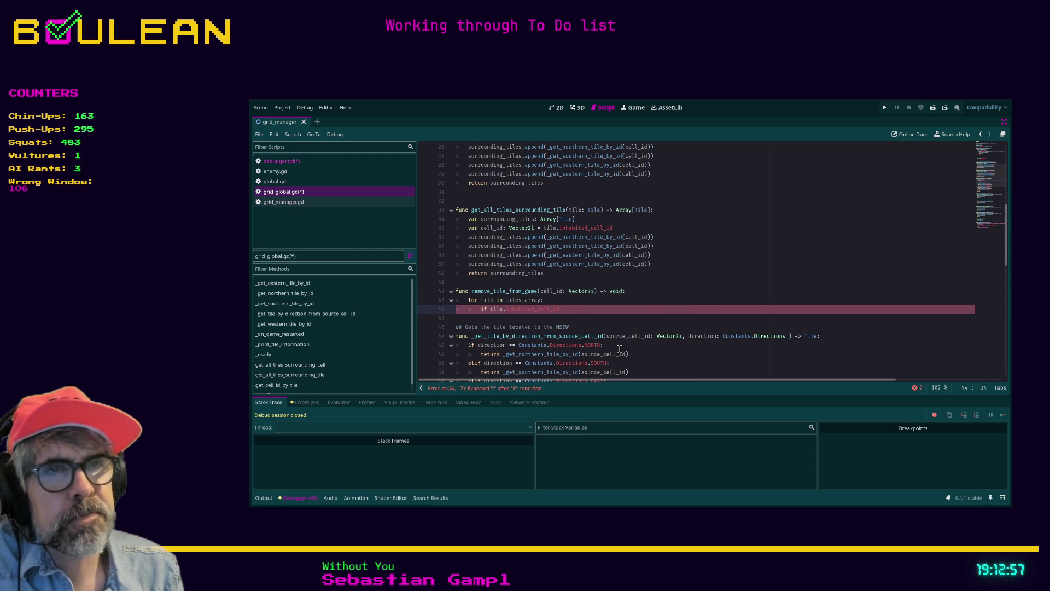
{"action": "type", "text": "== "}
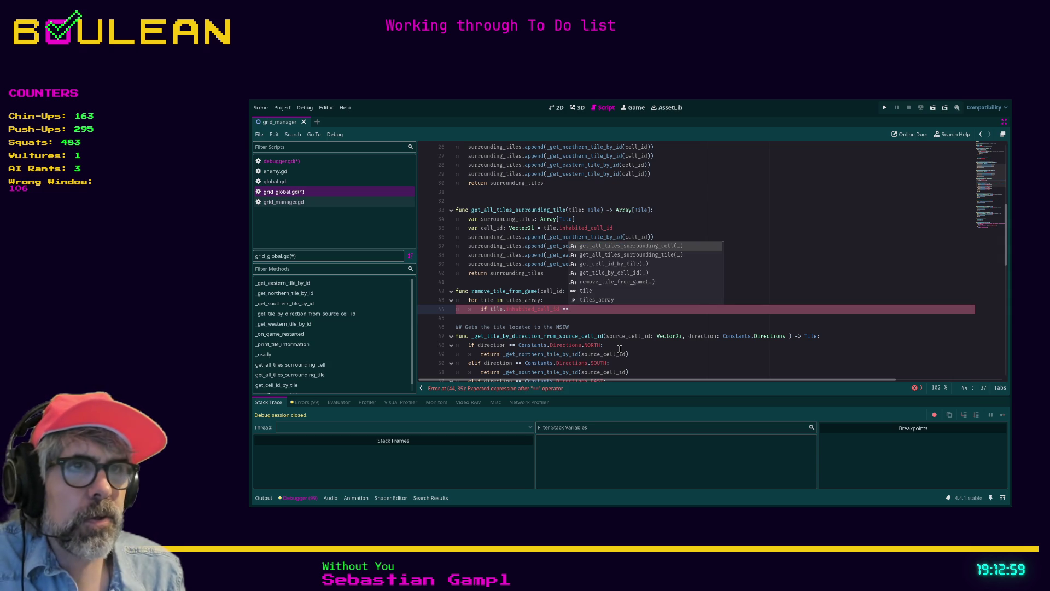
{"action": "type", "text": "cell_id"}
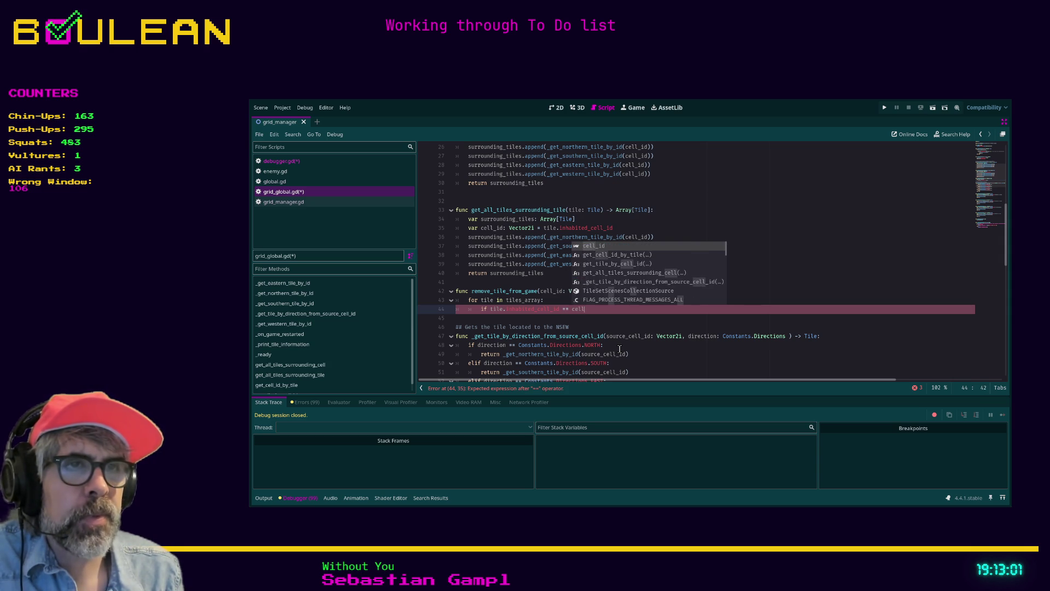
{"action": "type", "text": ":"}
{"action": "key", "text": "Return"}
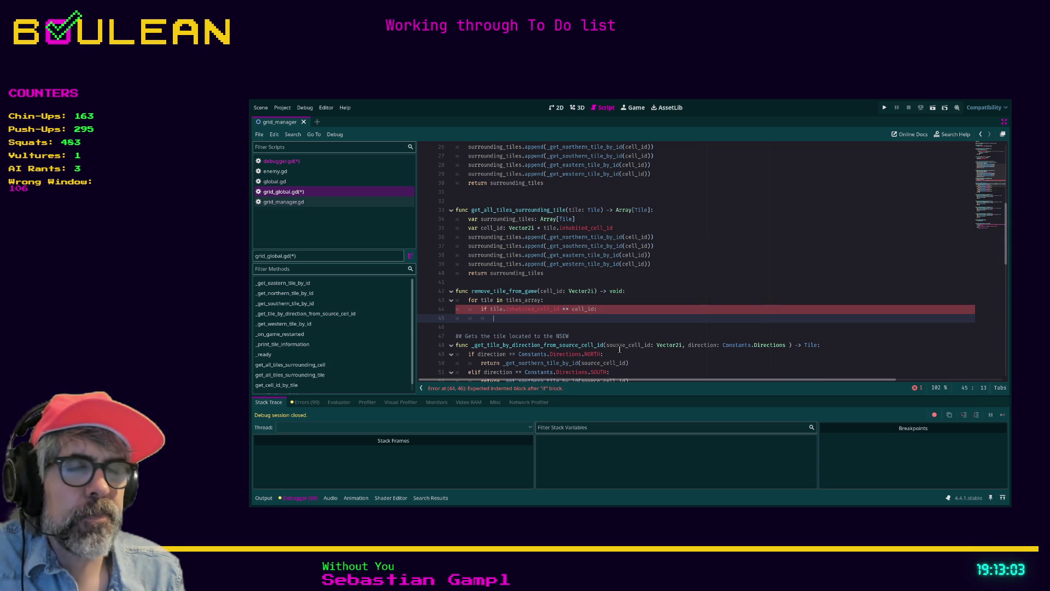
Step: In the if block, call tile.queue_free() and tiles_array.erase(tile)
{"action": "type", "text": "tile.c"}
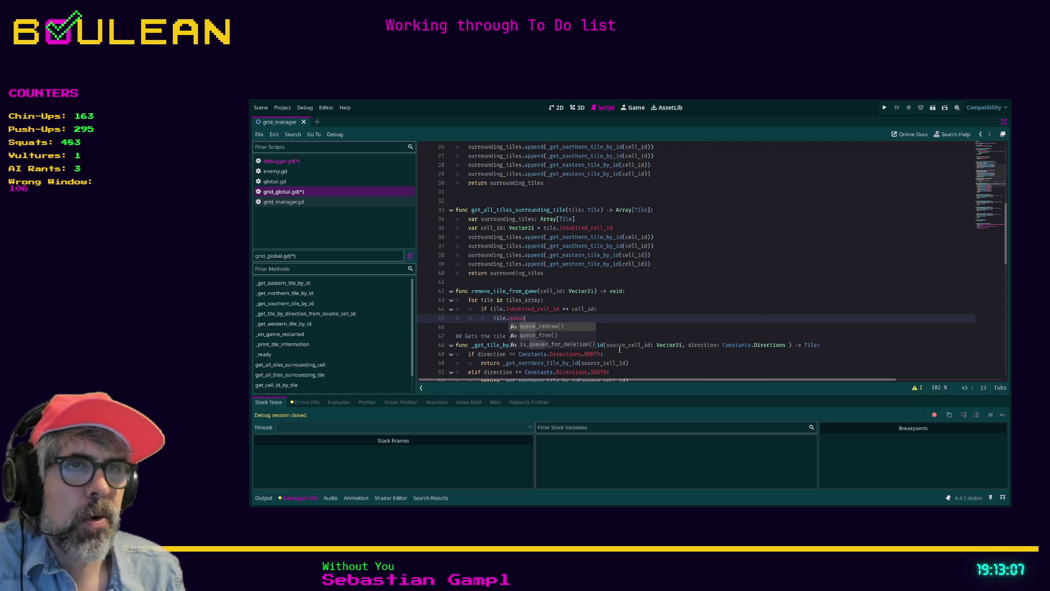
{"action": "key", "text": "Down"}
{"action": "key", "text": "Return"}
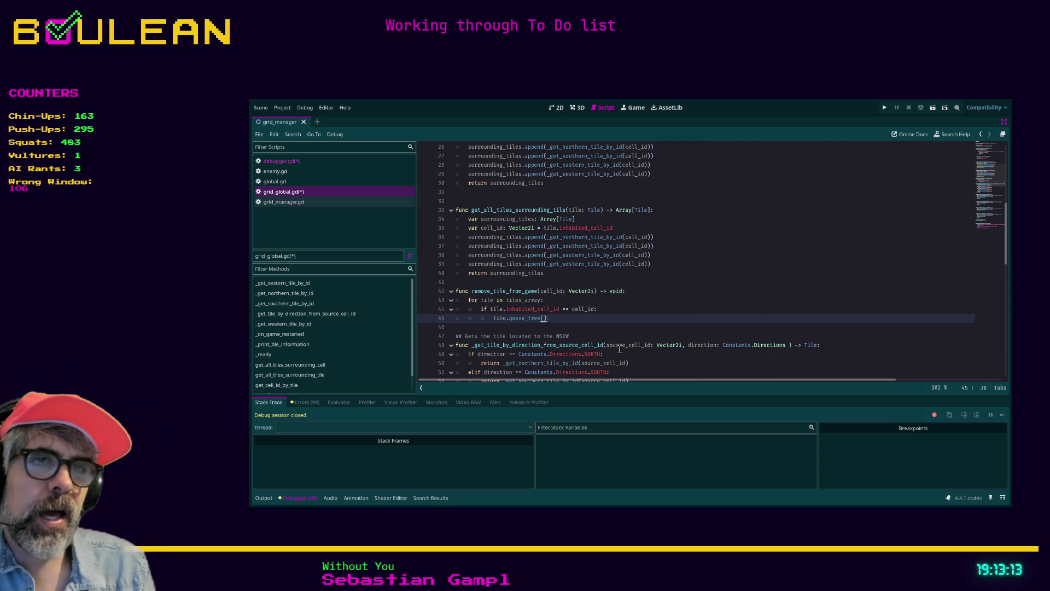
{"action": "key", "text": "Return"}
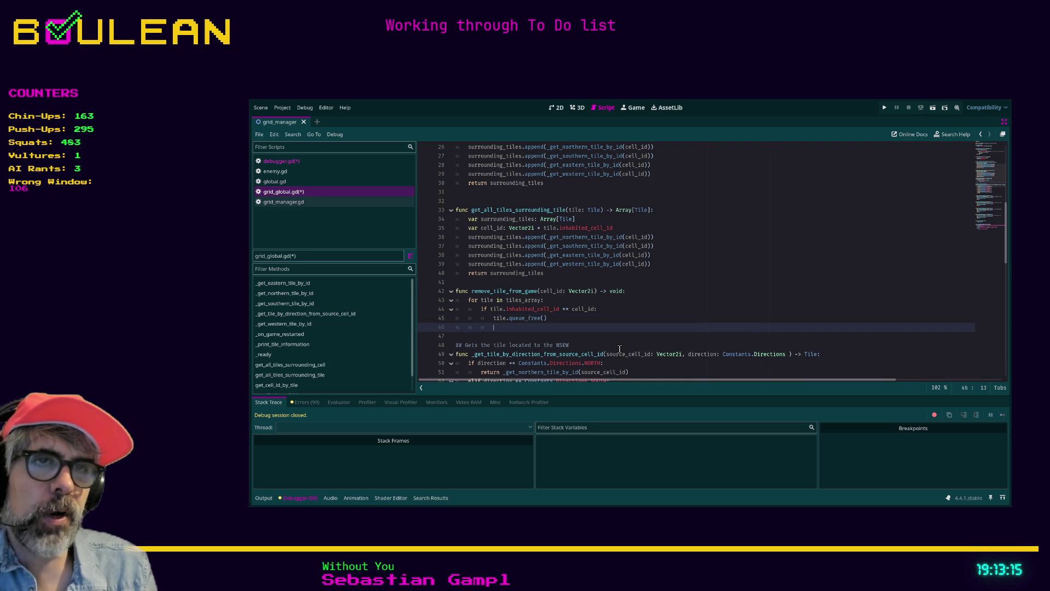
{"action": "type", "text": "tiles_array."}
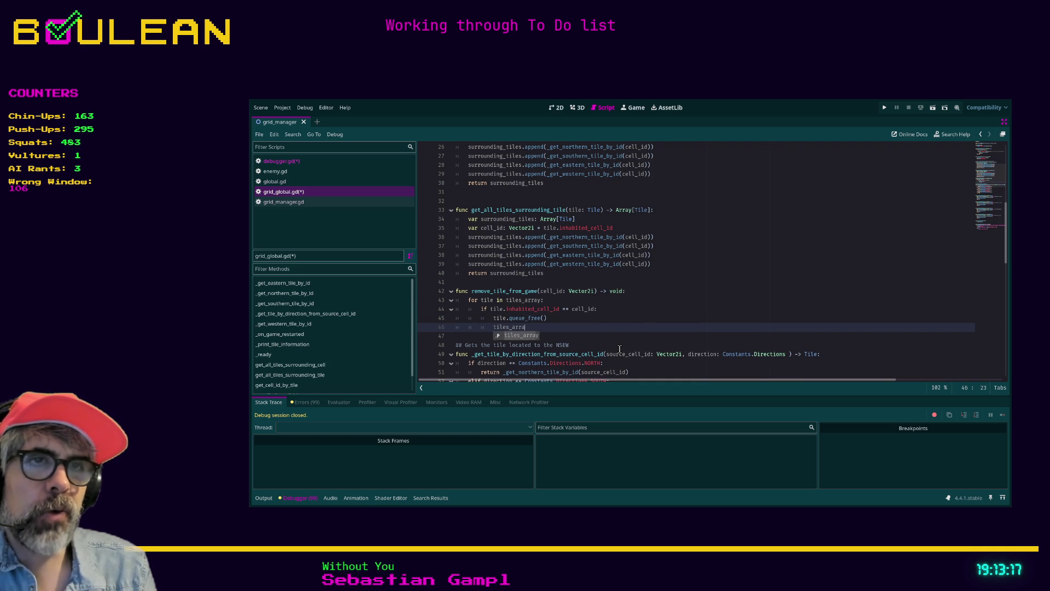
{"action": "type", "text": "d"}
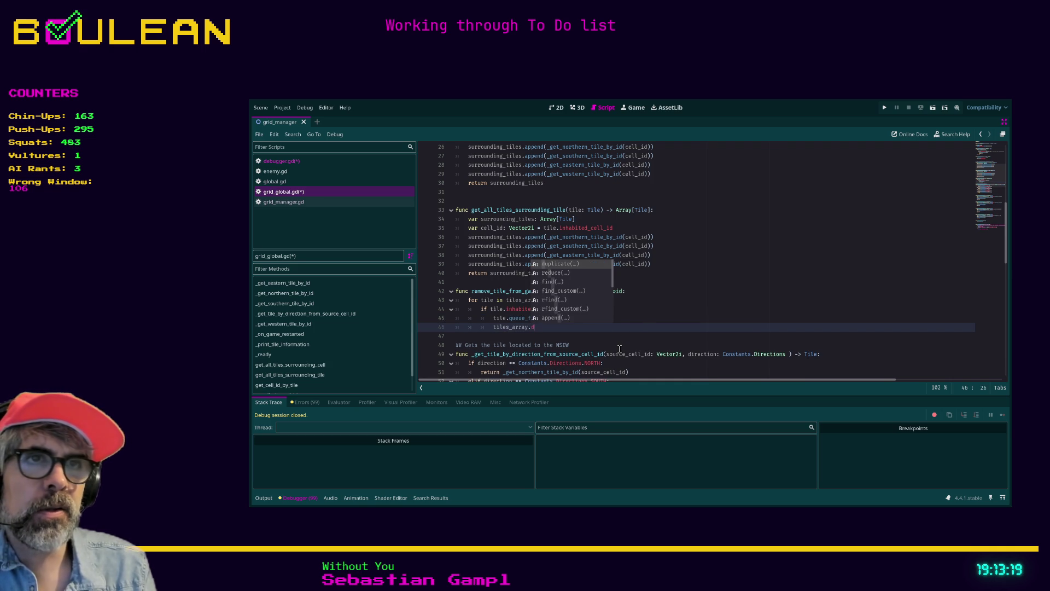
{"action": "type", "text": "e"}
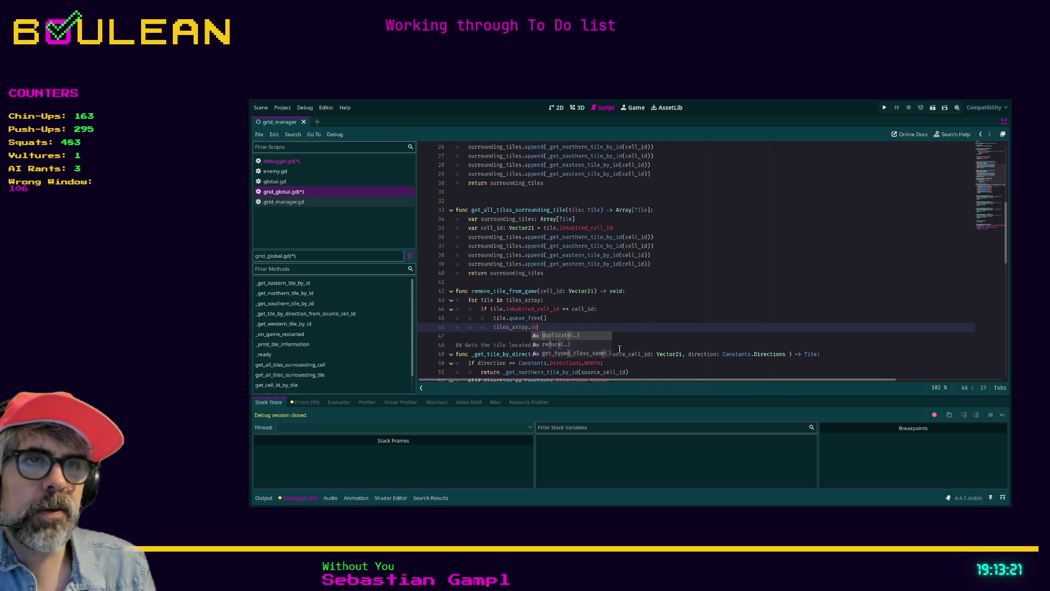
{"action": "key", "text": "BackSpace"}
{"action": "key", "text": "BackSpace"}
{"action": "type", "text": "re"}
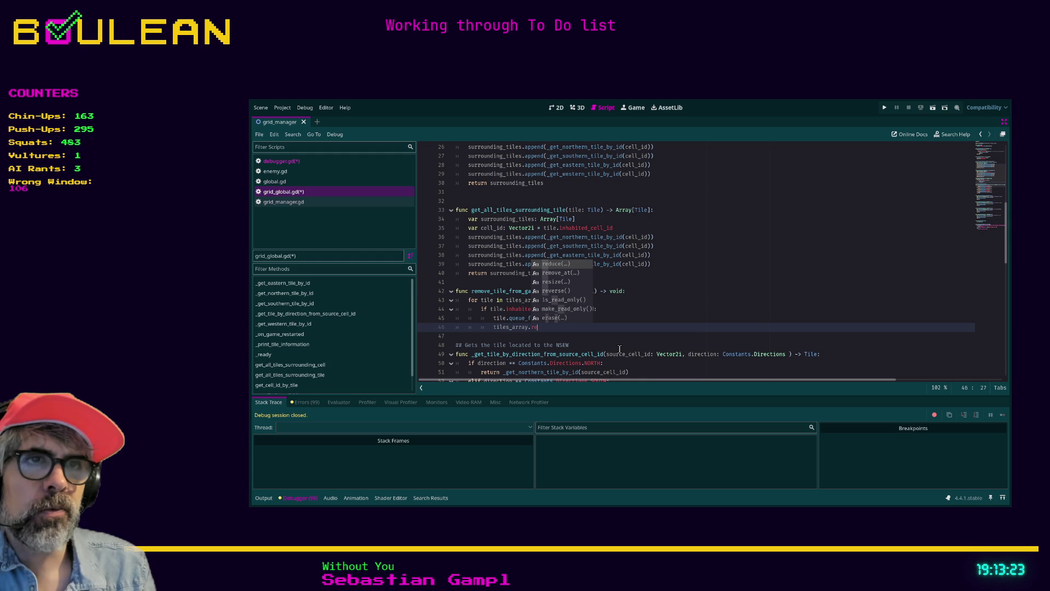
{"action": "key", "text": "BackSpace"}
{"action": "key", "text": "BackSpace"}
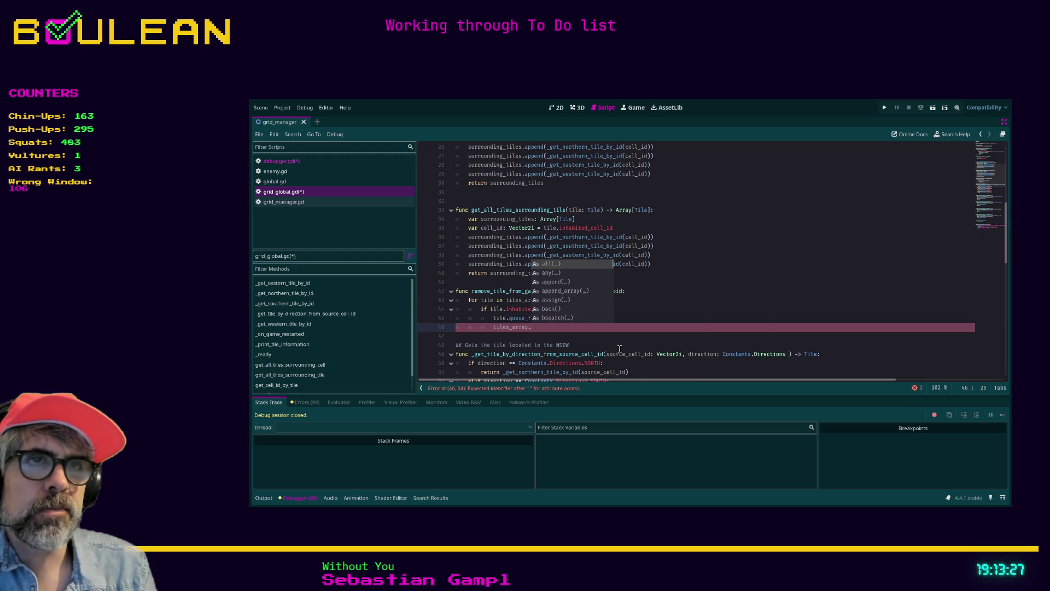
{"action": "type", "text": "r"}
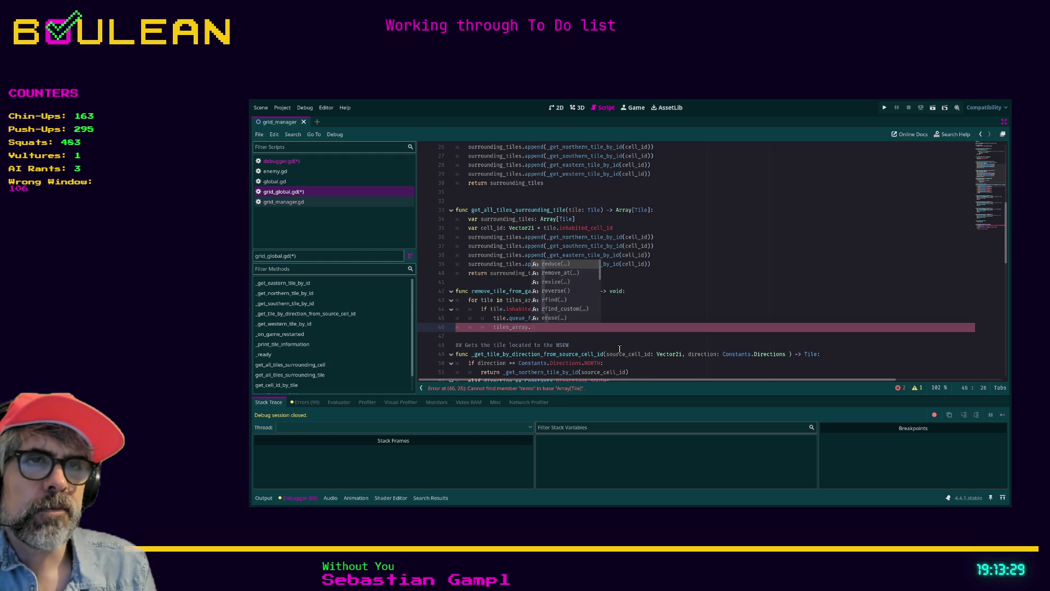
{"action": "key", "text": "Down"}
{"action": "key", "text": "Down"}
{"action": "key", "text": "Down"}
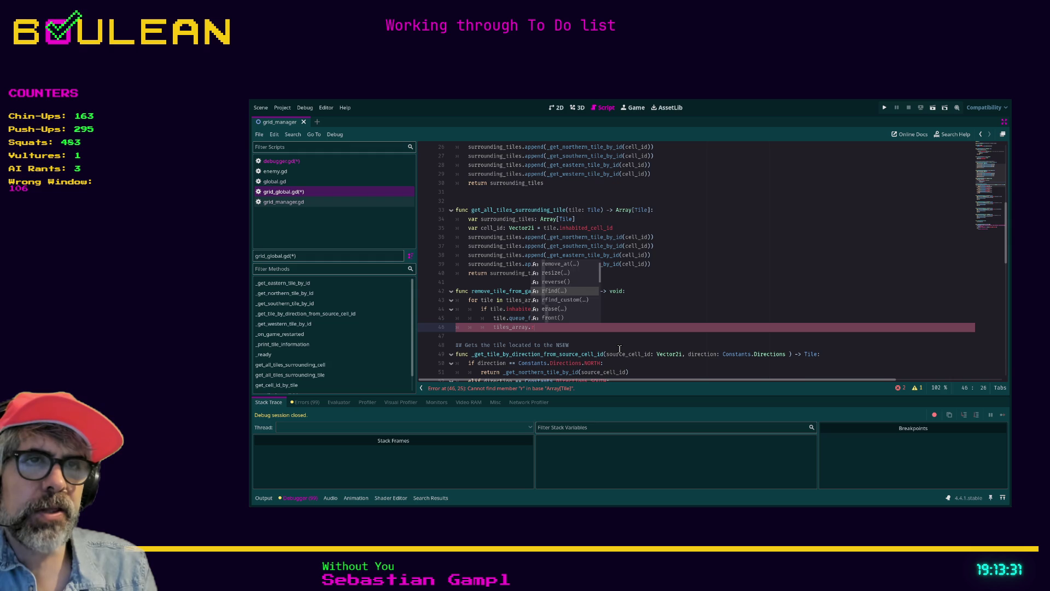
{"action": "key", "text": "Return"}
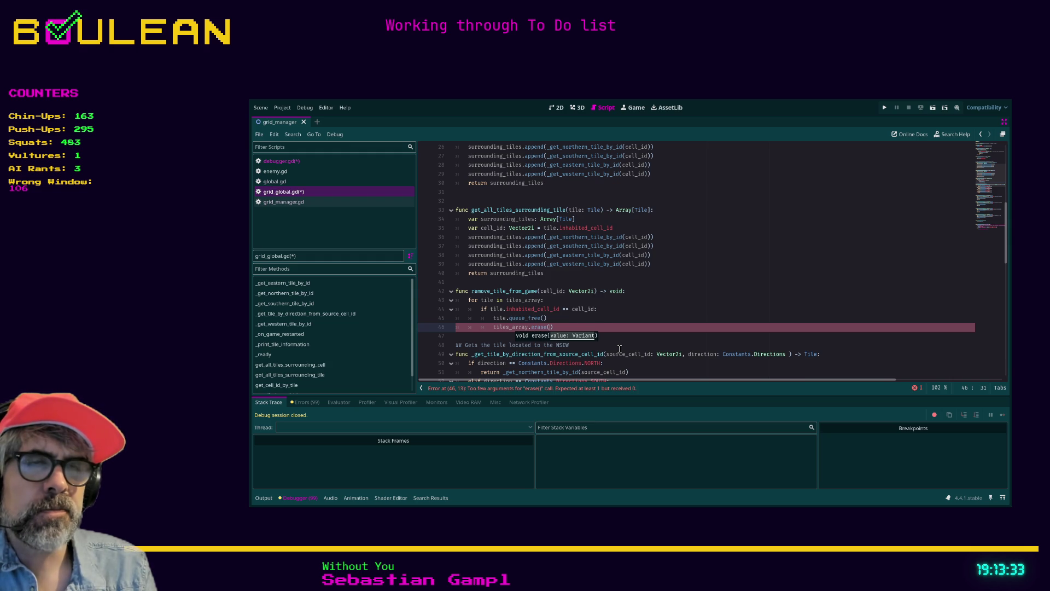
{"action": "type", "text": "tile"}
Step: Check the Array.erase documentation, save the scripts with Ctrl+S, and switch to debugger.gd
{"action": "left_click", "coordinate": [539, 328], "text": "ctrl"}
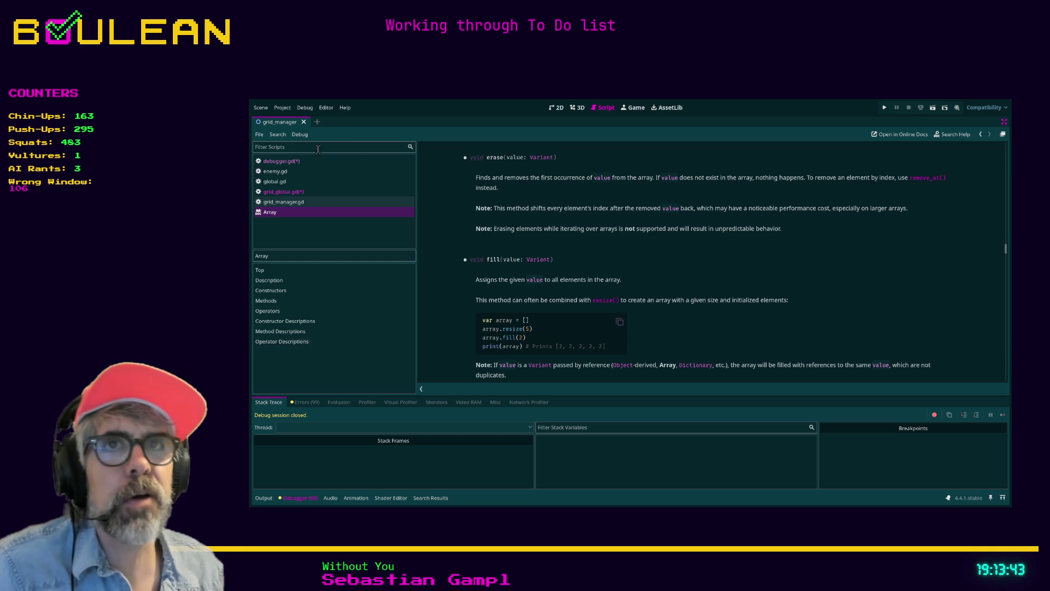
{"action": "left_click", "coordinate": [298, 192]}
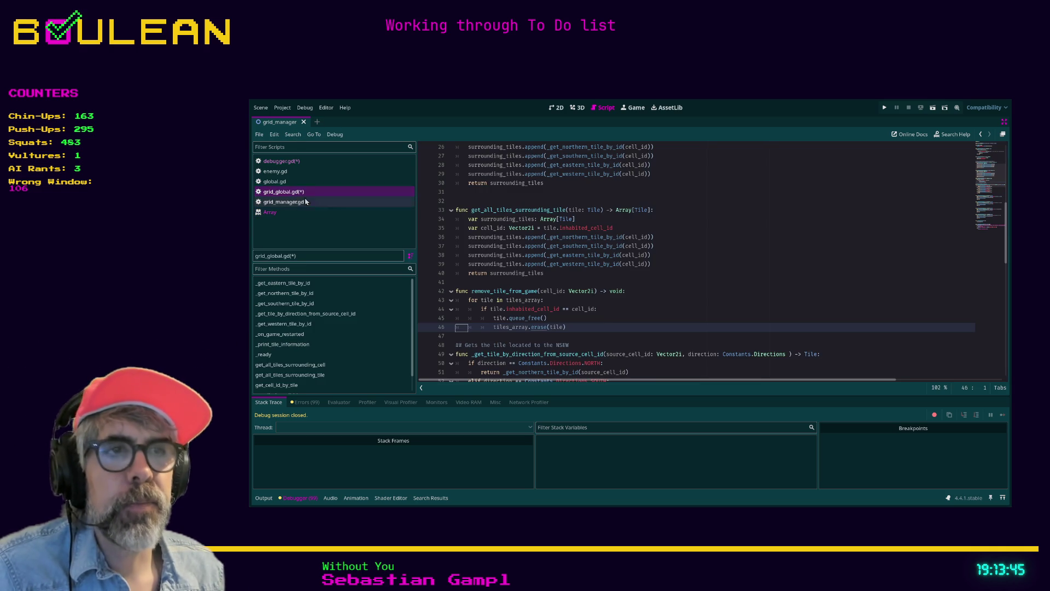
{"action": "left_click", "coordinate": [630, 330]}
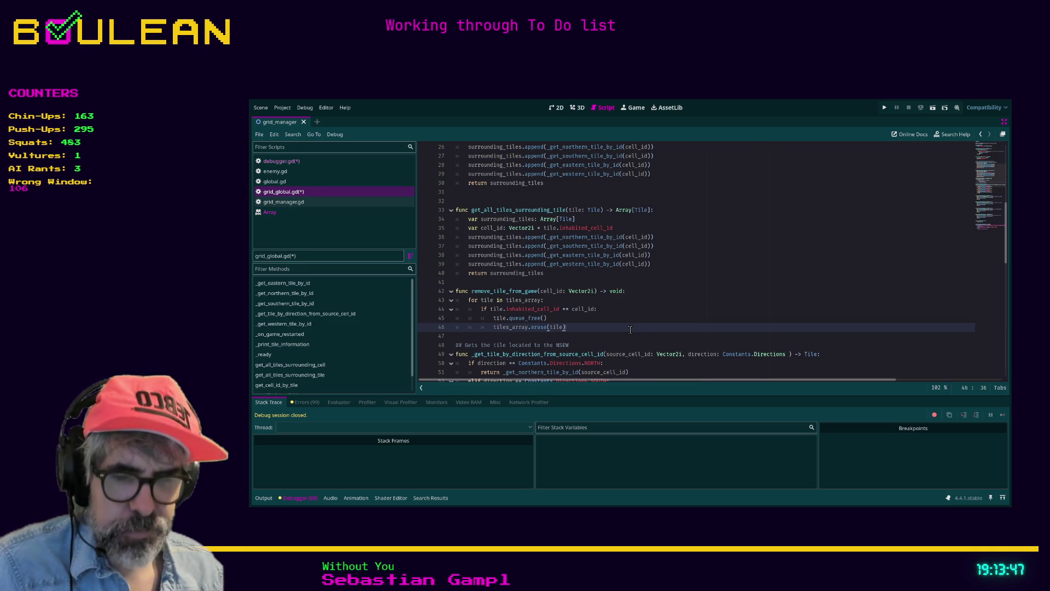
{"action": "key", "text": "ctrl+s"}
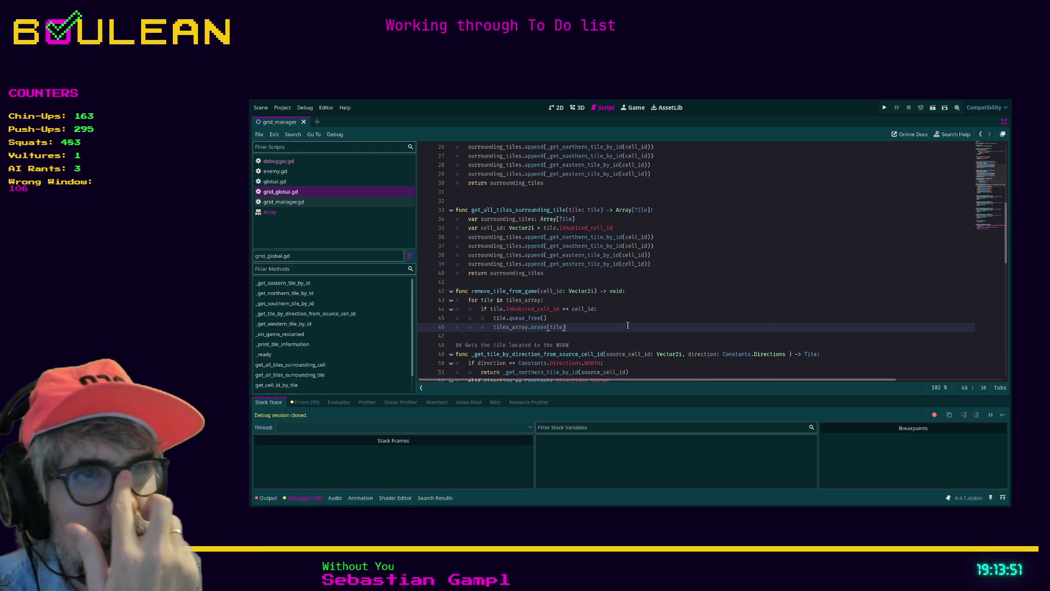
{"action": "scroll", "coordinate": [628, 325], "scroll_direction": "down", "scroll_amount": 1}
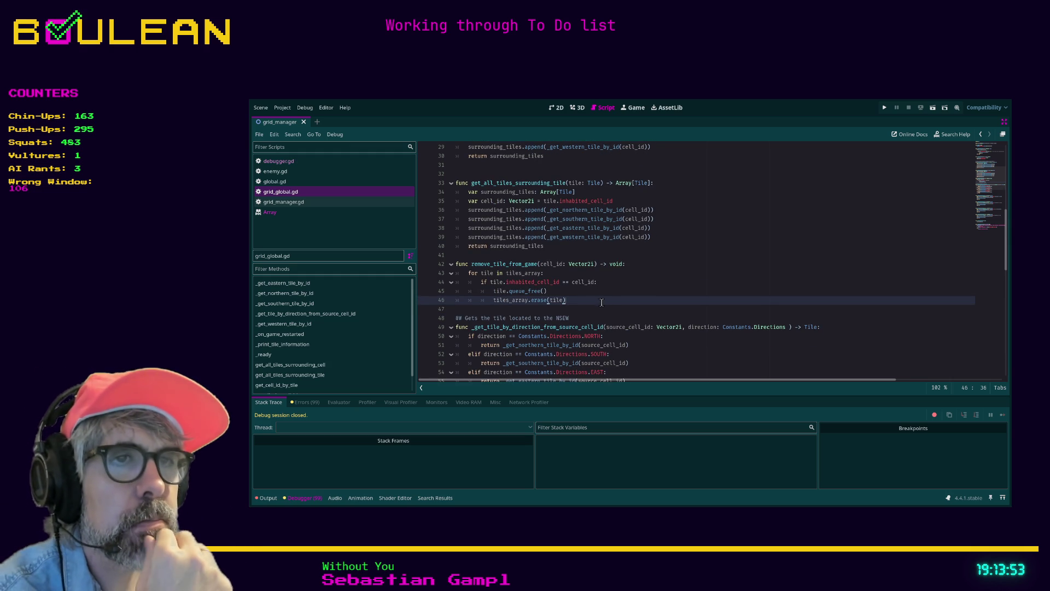
{"action": "left_click", "coordinate": [297, 163]}
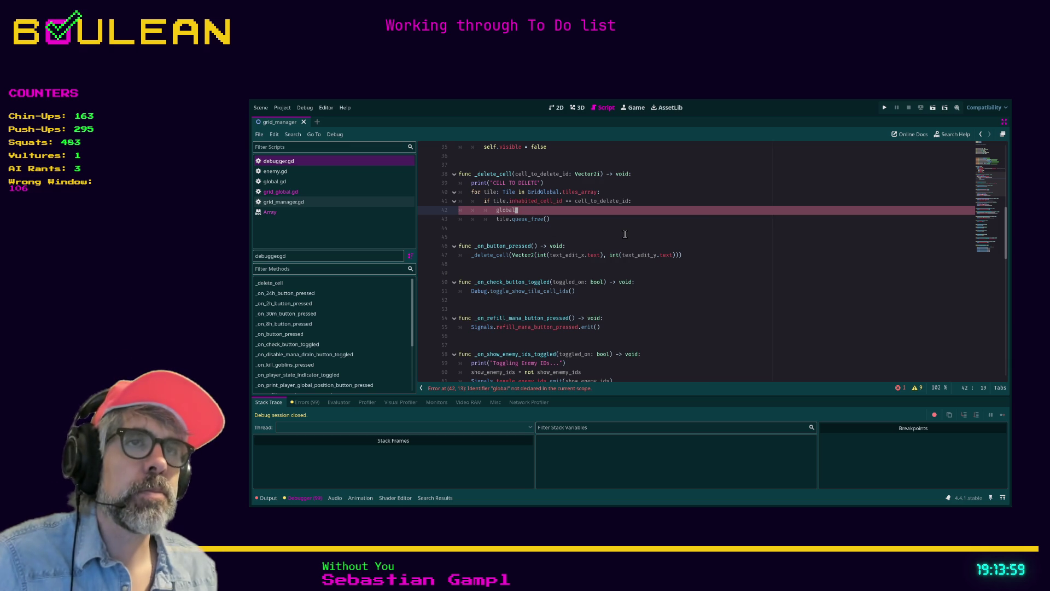
Step: Replace tile.queue_free() in _delete_cell with GridGlobal.remove_tile_from_game(cell_to_delete_id)
{"action": "left_click_drag", "start_coordinate": [549, 219], "coordinate": [460, 219]}
{"action": "key", "text": "BackSpace"}
{"action": "key", "text": "BackSpace"}
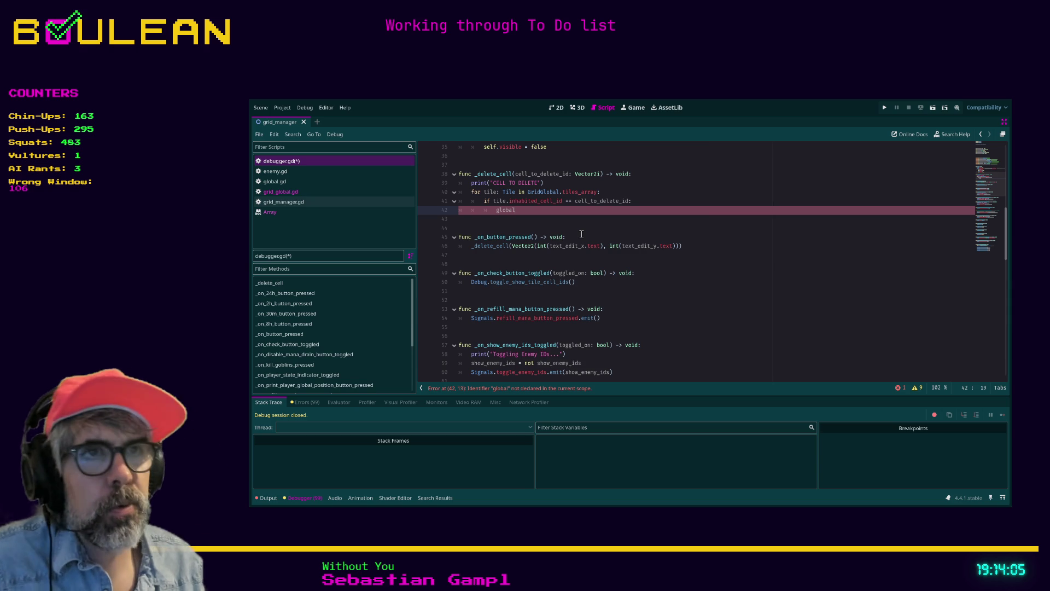
{"action": "key", "text": "BackSpace"}
{"action": "key", "text": "BackSpace"}
{"action": "key", "text": "BackSpace"}
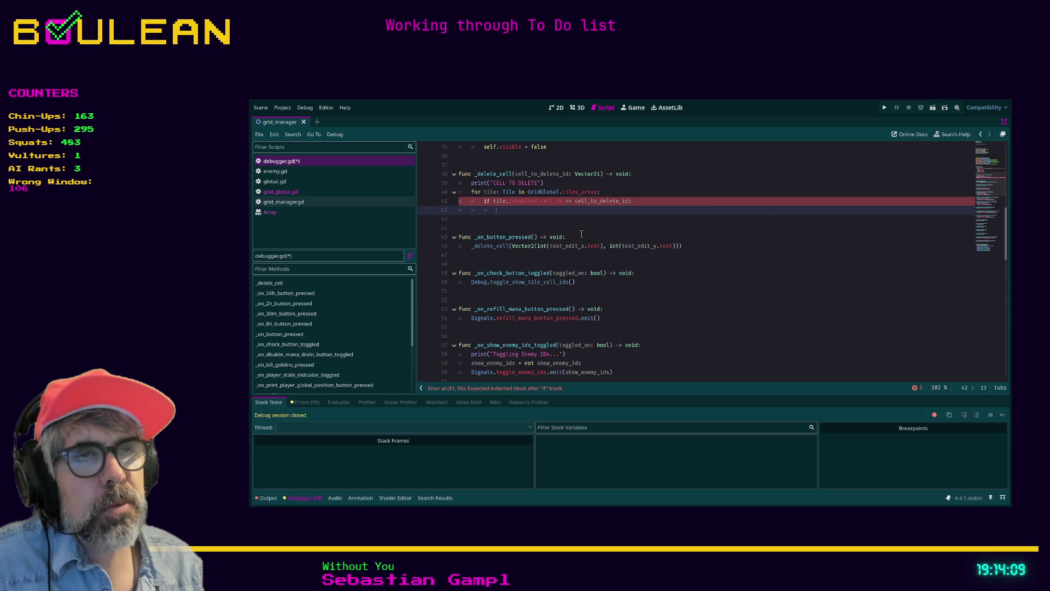
{"action": "type", "text": "Grid"}
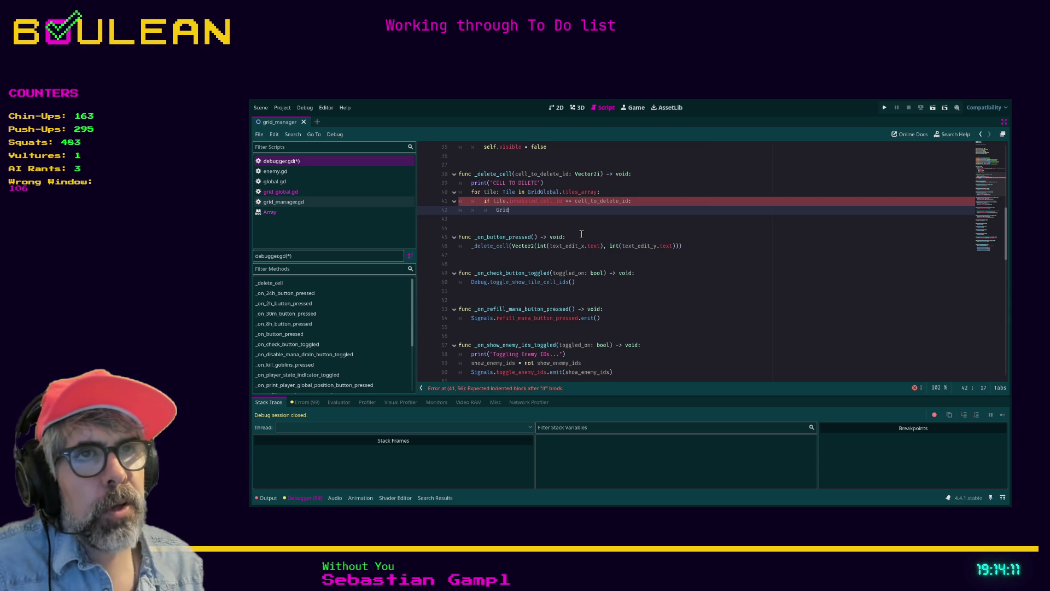
{"action": "type", "text": "Global"}
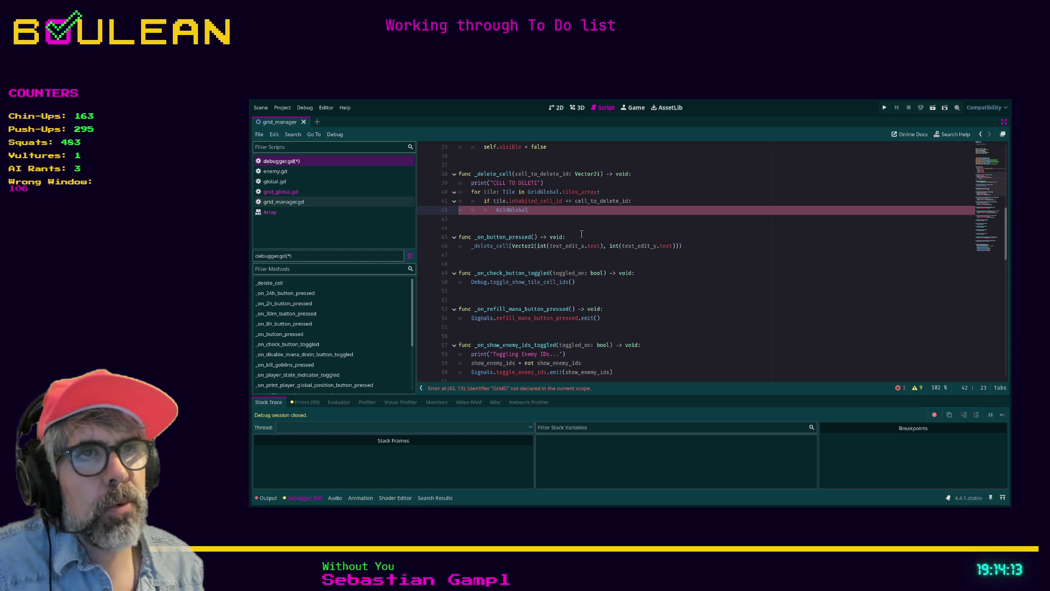
{"action": "type", "text": "."}
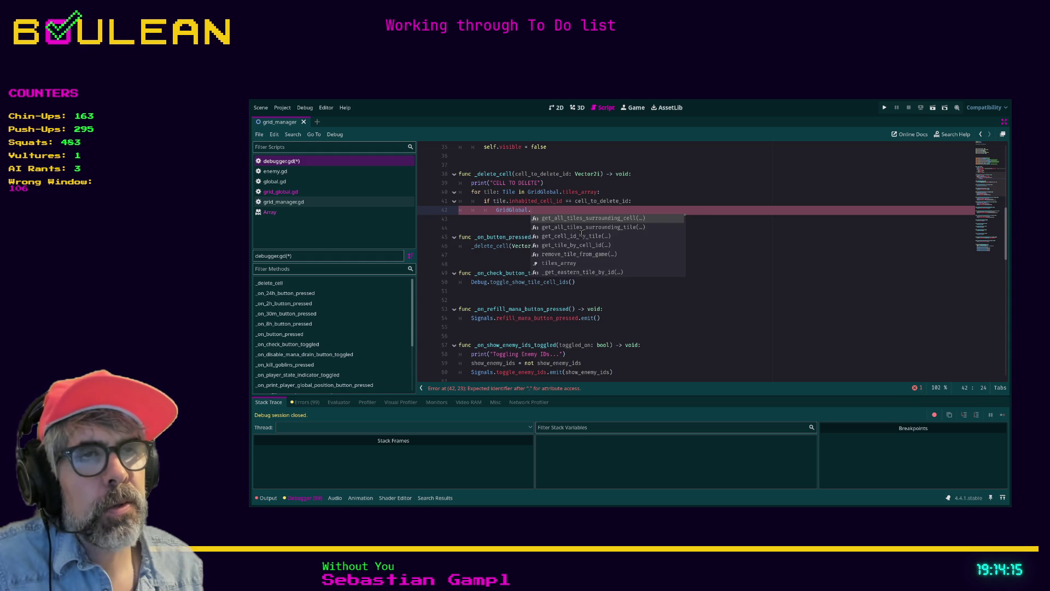
{"action": "type", "text": "remo"}
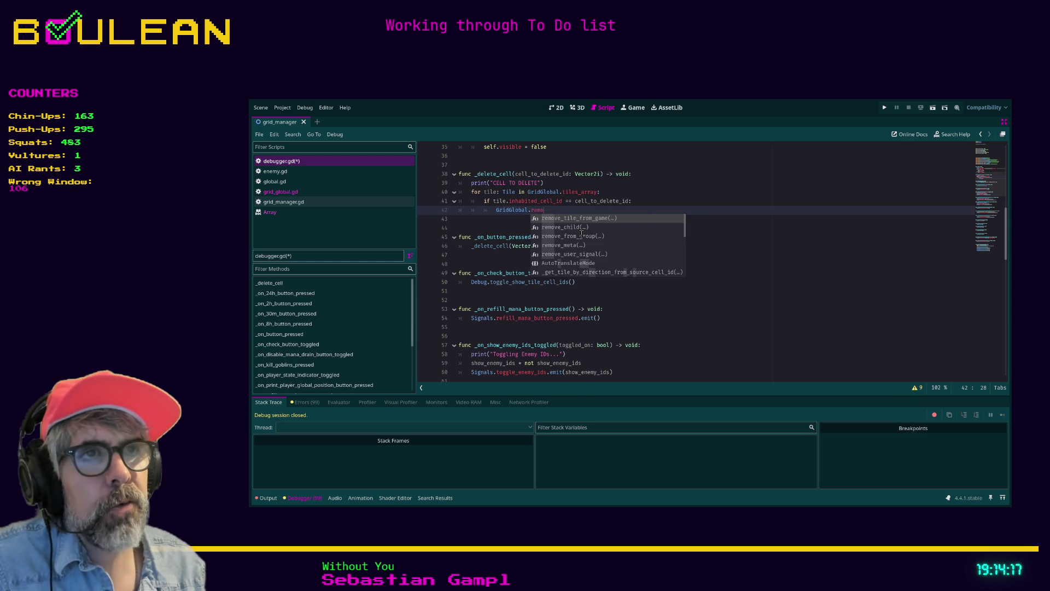
{"action": "key", "text": "Return"}
{"action": "type", "text": "cell"}
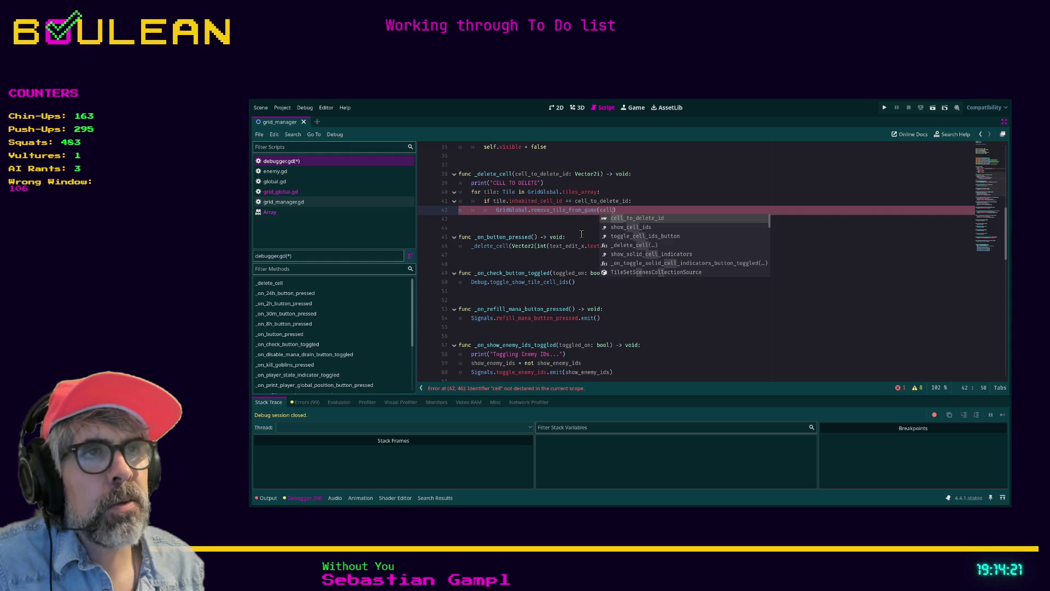
{"action": "key", "text": "Return"}
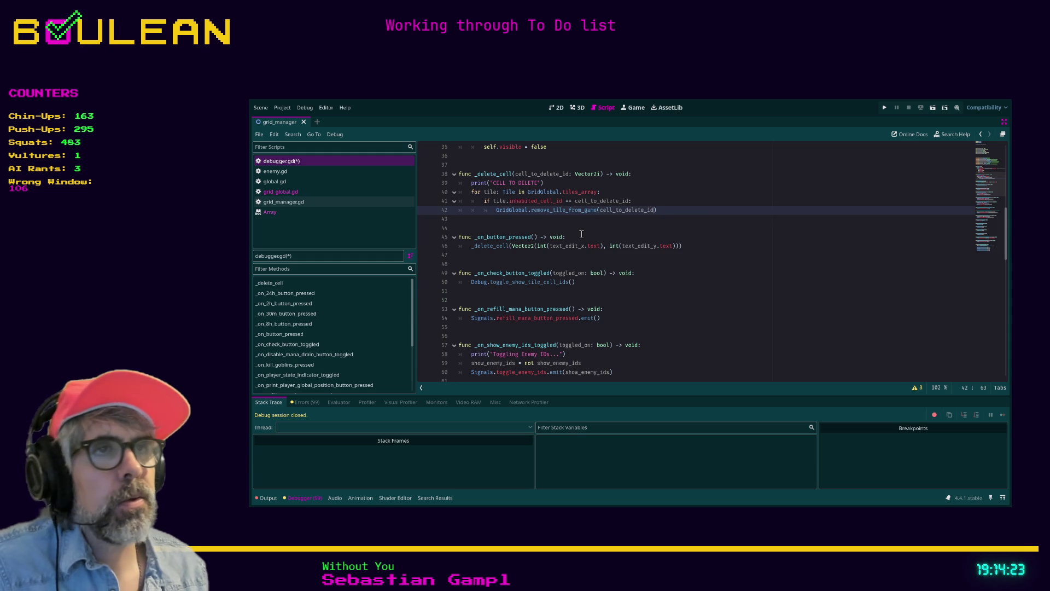
Step: Save debugger.gd and run the project with F5
{"action": "left_click", "coordinate": [556, 222]}
{"action": "key", "text": "ctrl+s"}
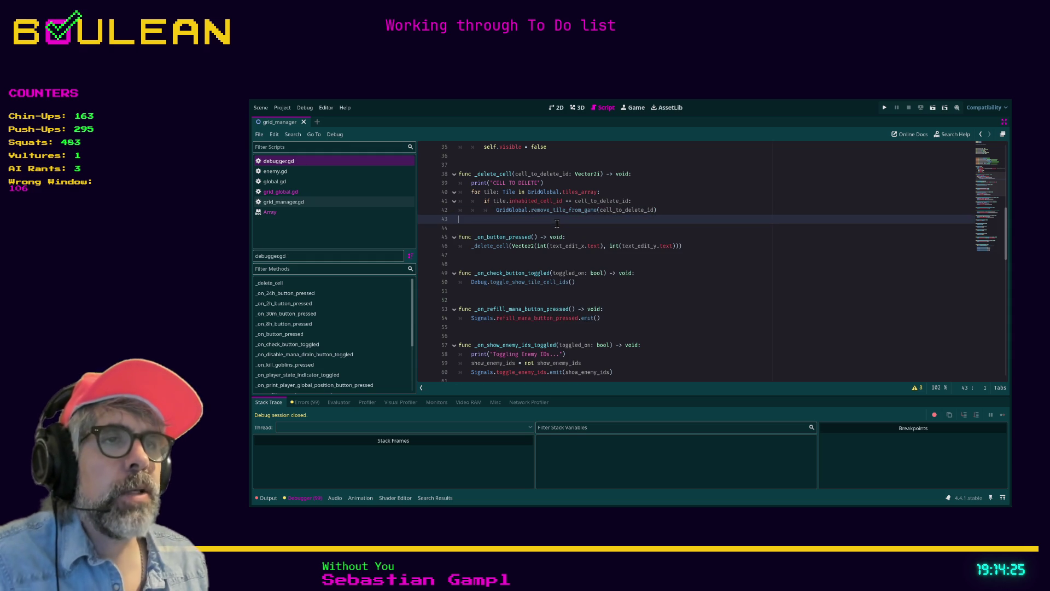
{"action": "key", "text": "F5"}
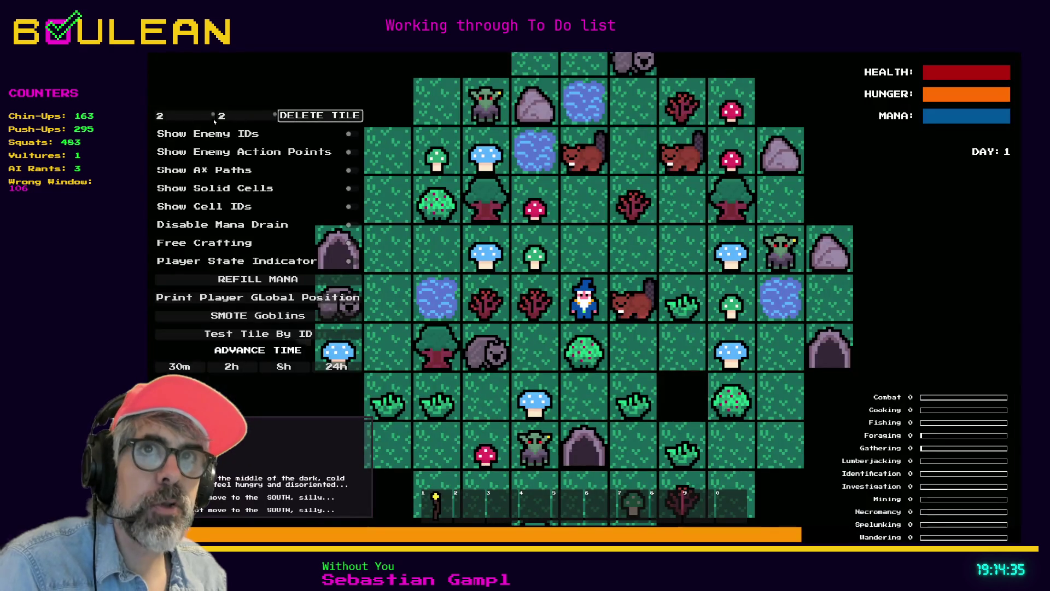
Step: In the game's debug panel, enter -2 in both tile coordinate fields to test deletion
{"action": "left_click", "coordinate": [193, 117]}
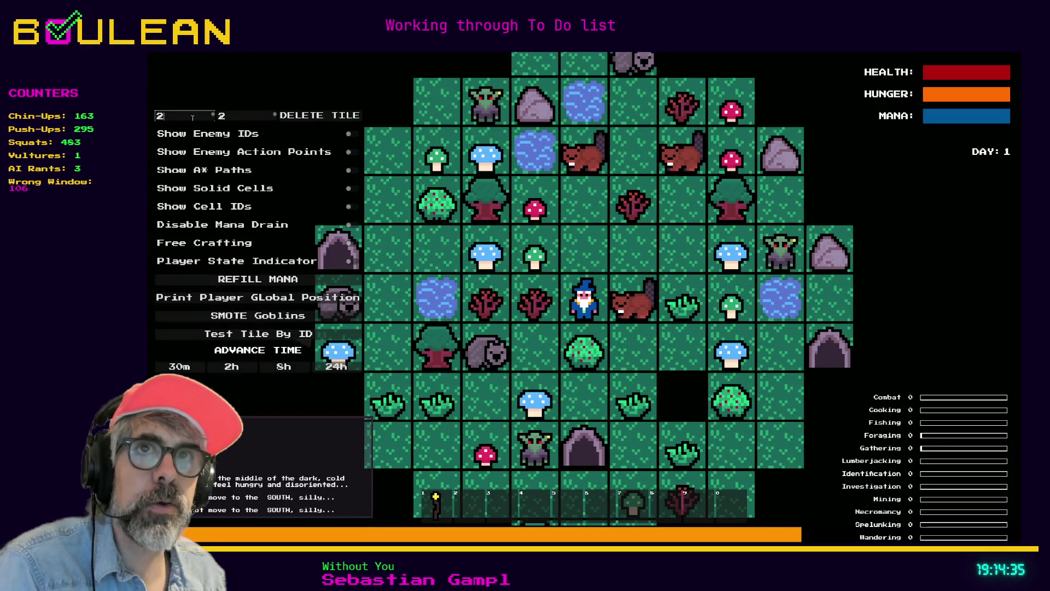
{"action": "type", "text": "-"}
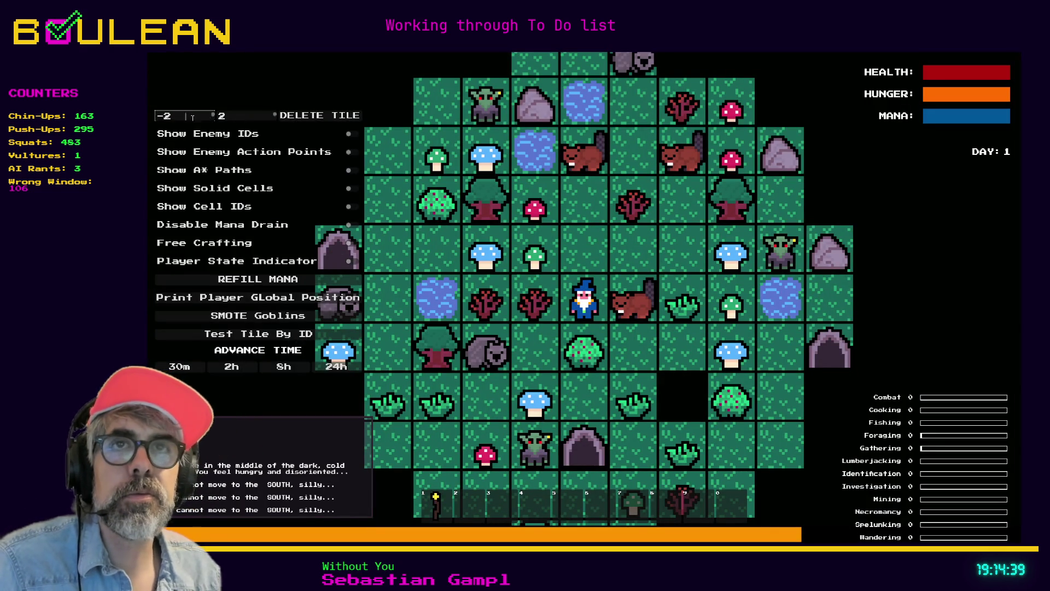
{"action": "left_click", "coordinate": [238, 114]}
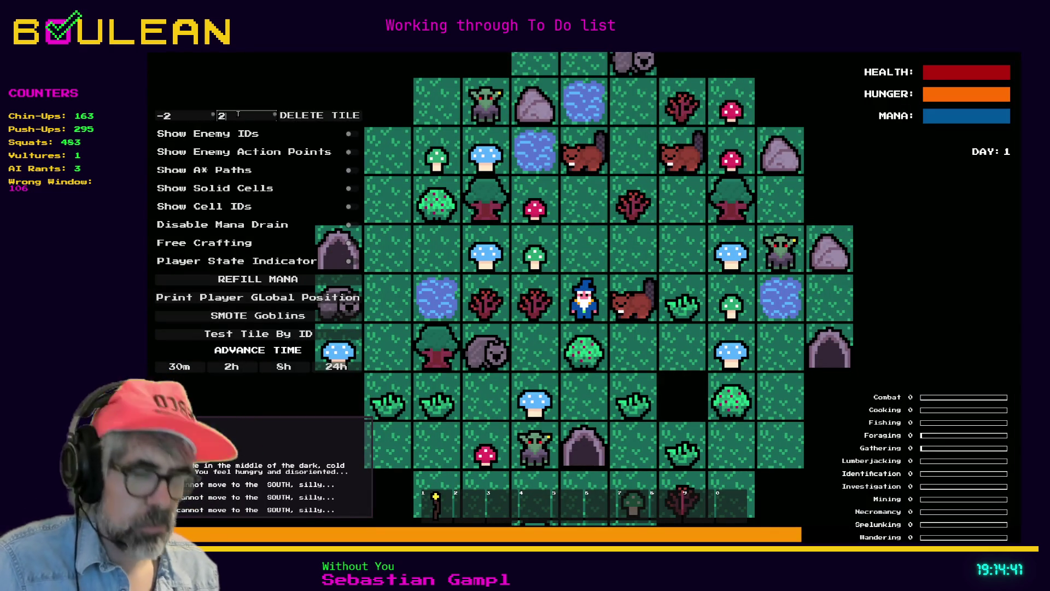
{"action": "type", "text": "-"}
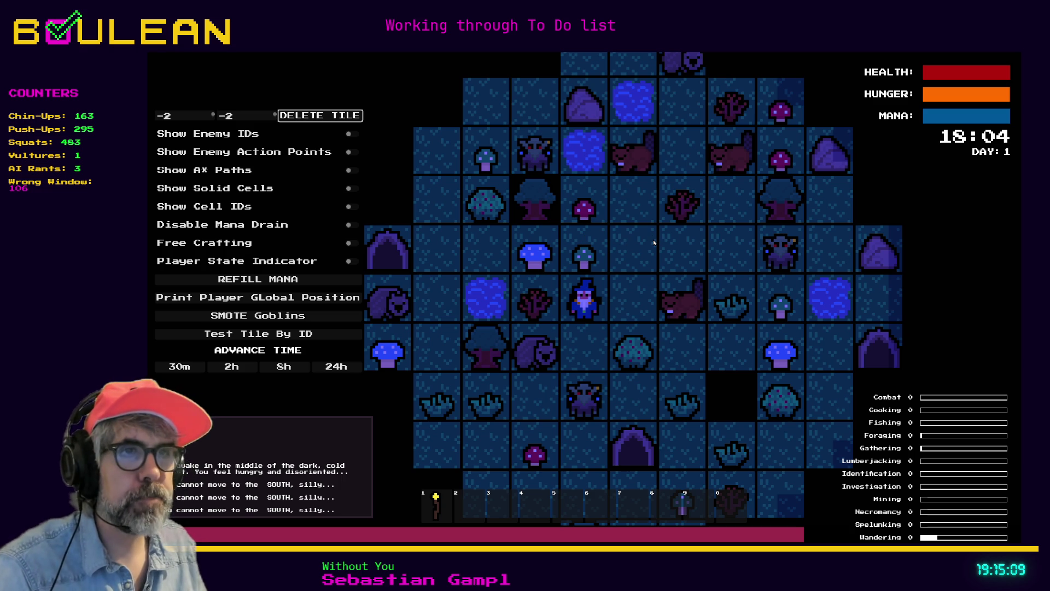
Step: Close the running game with F8 and hide the Godot editor window
{"action": "key", "text": "F8"}
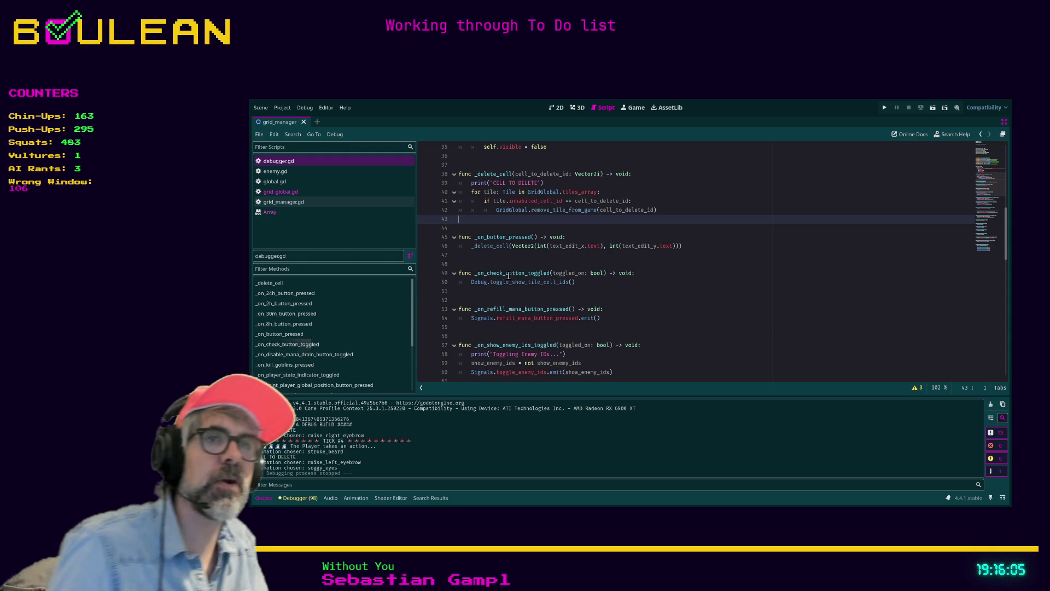
{"action": "left_click", "coordinate": [513, 255]}
{"action": "key", "text": "Up"}
{"action": "key", "text": "Up"}
{"action": "key", "text": "Up"}
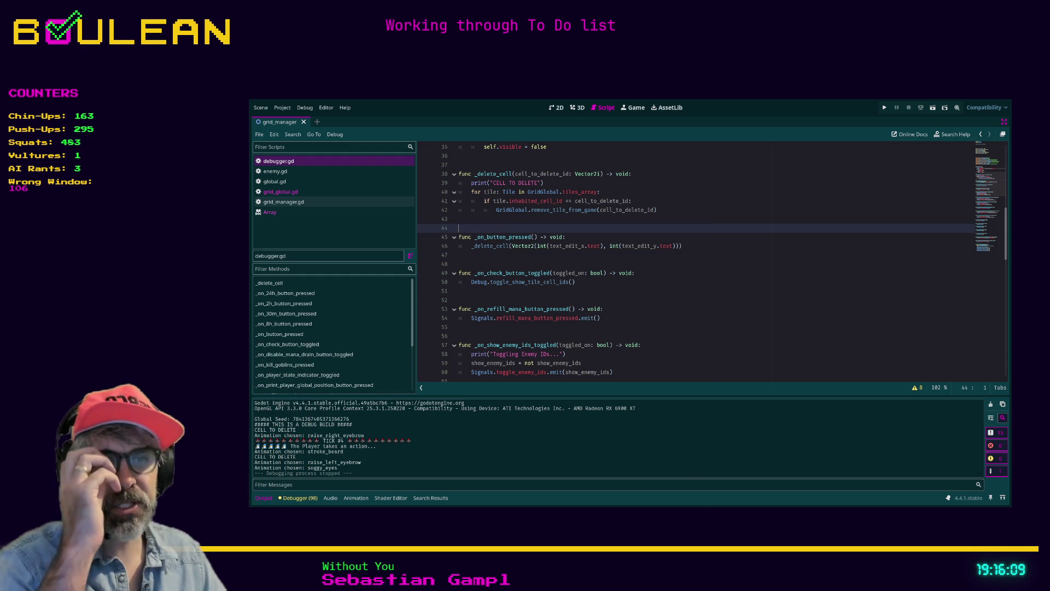
{"action": "left_click", "coordinate": [975, 91]}
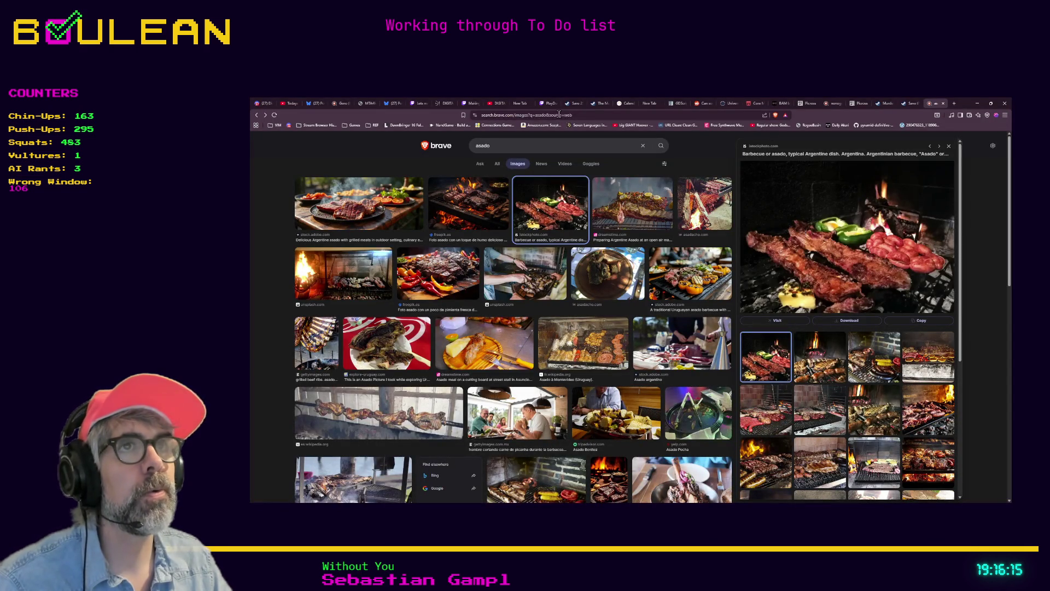
Step: Switch to the Wizordum Steam page and view its gameplay, lava castle and forest screenshots
{"action": "left_click", "coordinate": [574, 103]}
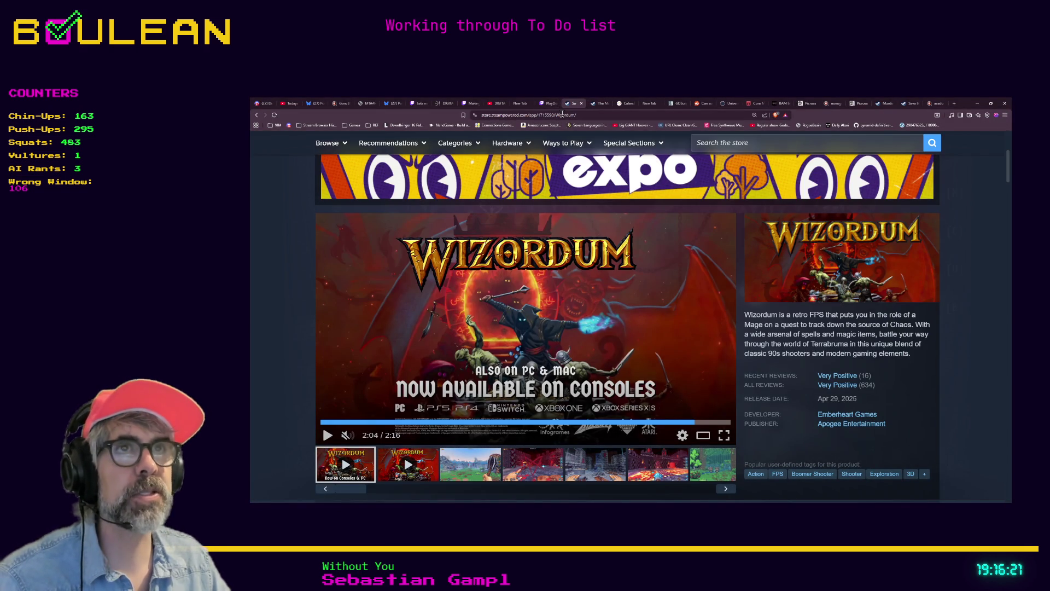
{"action": "key", "text": "ctrl+l"}
{"action": "left_click", "coordinate": [598, 474]}
{"action": "left_click", "coordinate": [672, 470]}
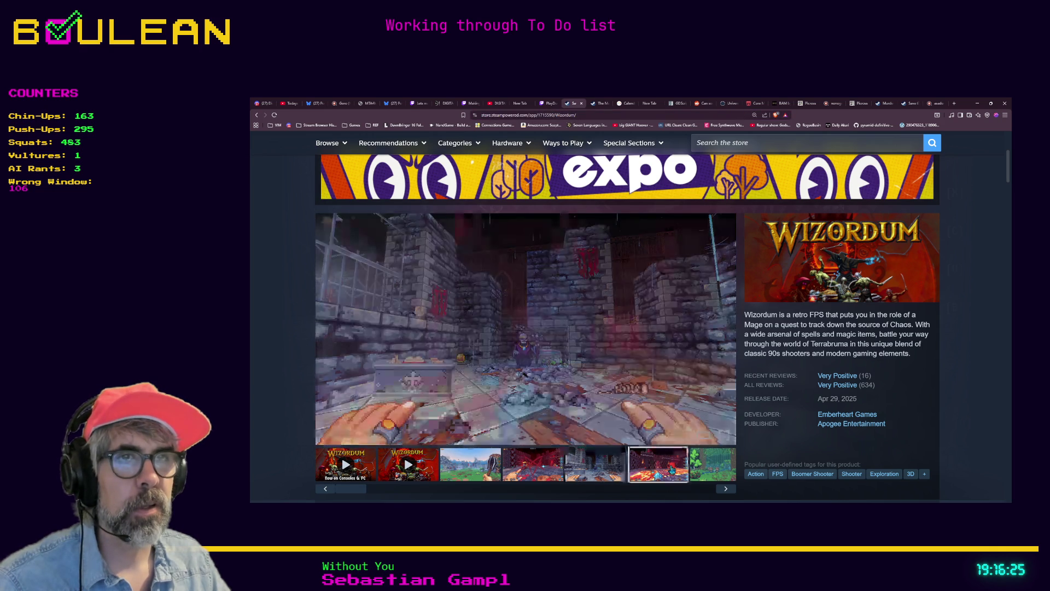
{"action": "left_click", "coordinate": [717, 470]}
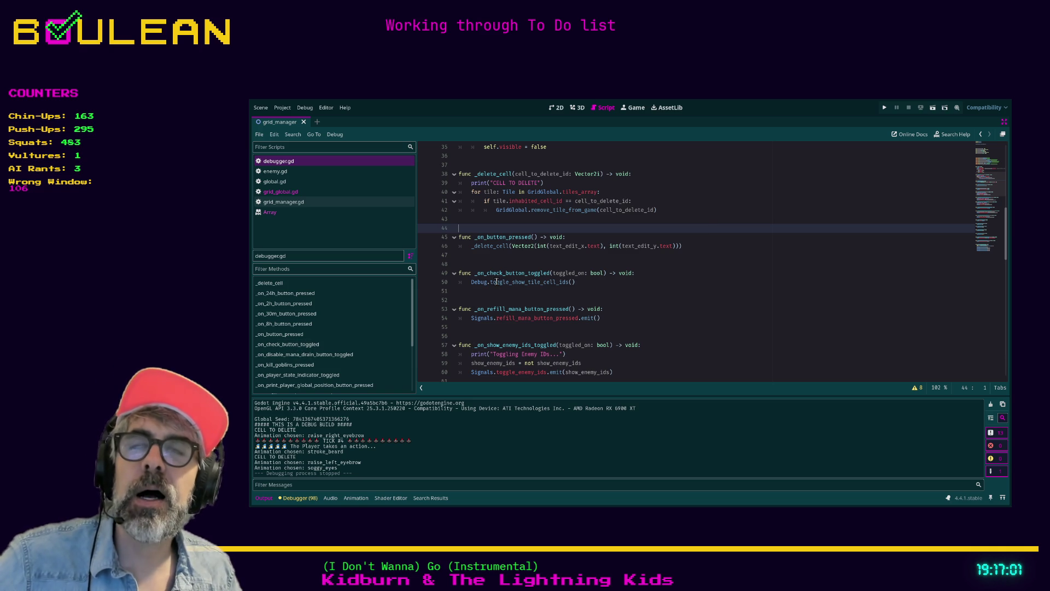
Step: Run a project-wide search for grid_manager, listing 43 matches in 12 files
{"action": "left_click", "coordinate": [482, 302]}
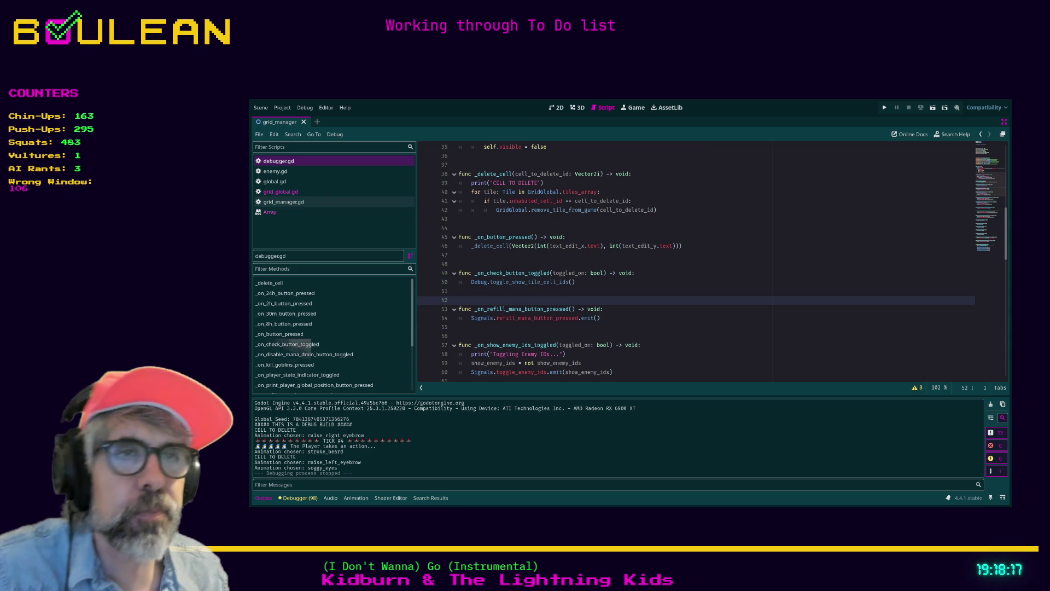
{"action": "left_click", "coordinate": [487, 293]}
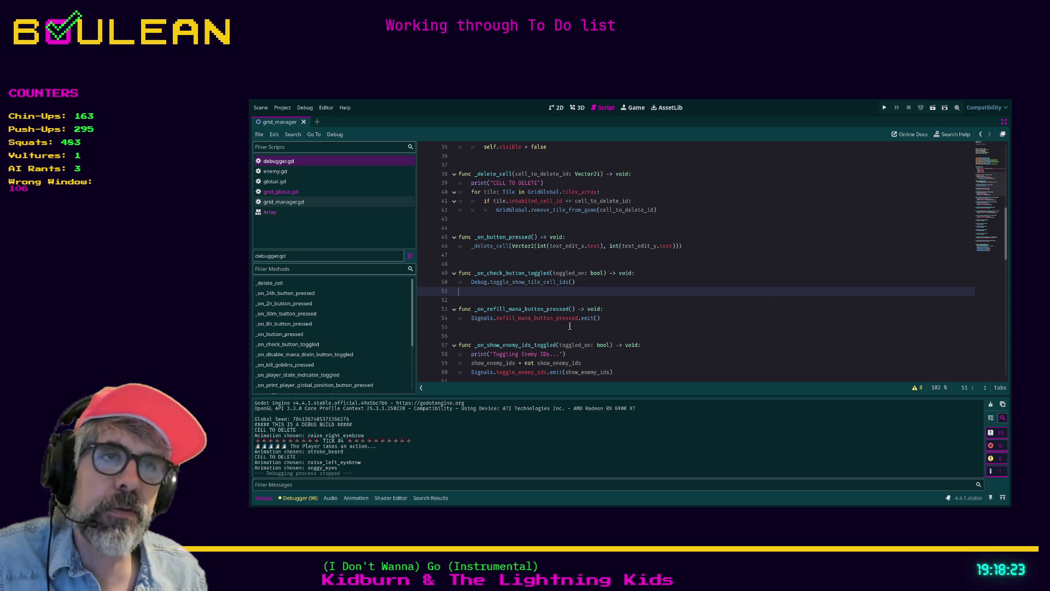
{"action": "key", "text": "Down"}
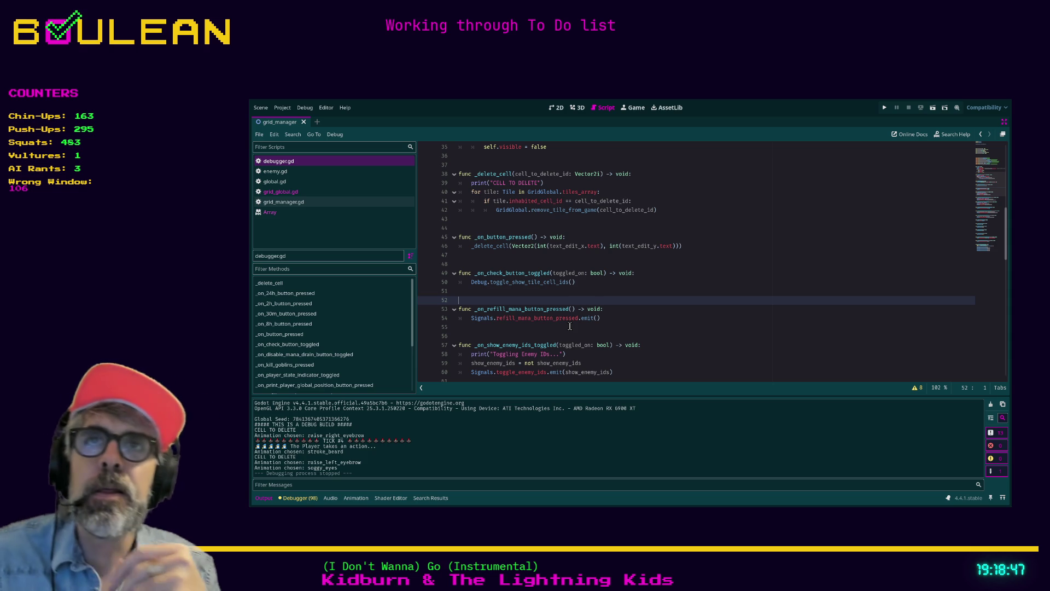
{"action": "left_click", "coordinate": [545, 292]}
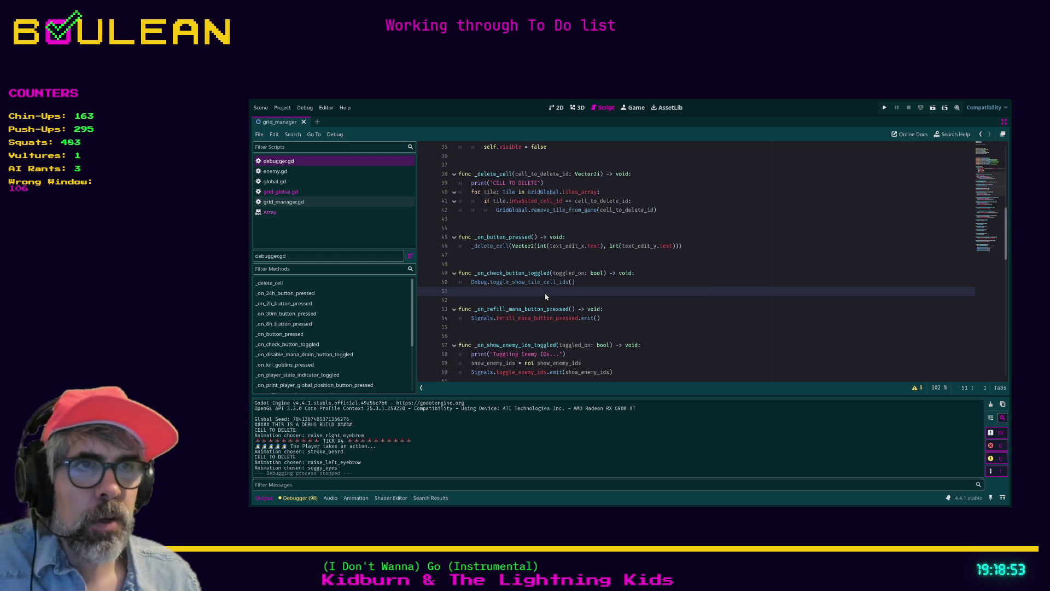
{"action": "key", "text": "ctrl+shift+f"}
{"action": "key", "text": "Return"}
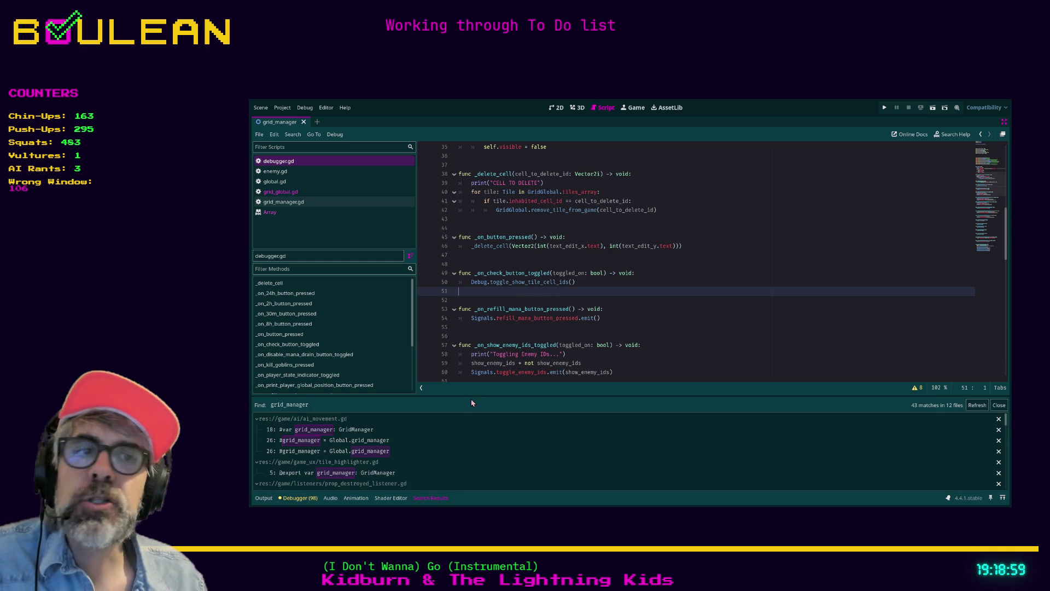
Step: Drag the bottom panel divider upward so more grid_manager results are visible
{"action": "mouse_move", "coordinate": [463, 396]}
{"action": "left_mouse_down"}
{"action": "mouse_move", "coordinate": [462, 348]}
{"action": "mouse_move", "coordinate": [462, 372]}
{"action": "left_mouse_up"}
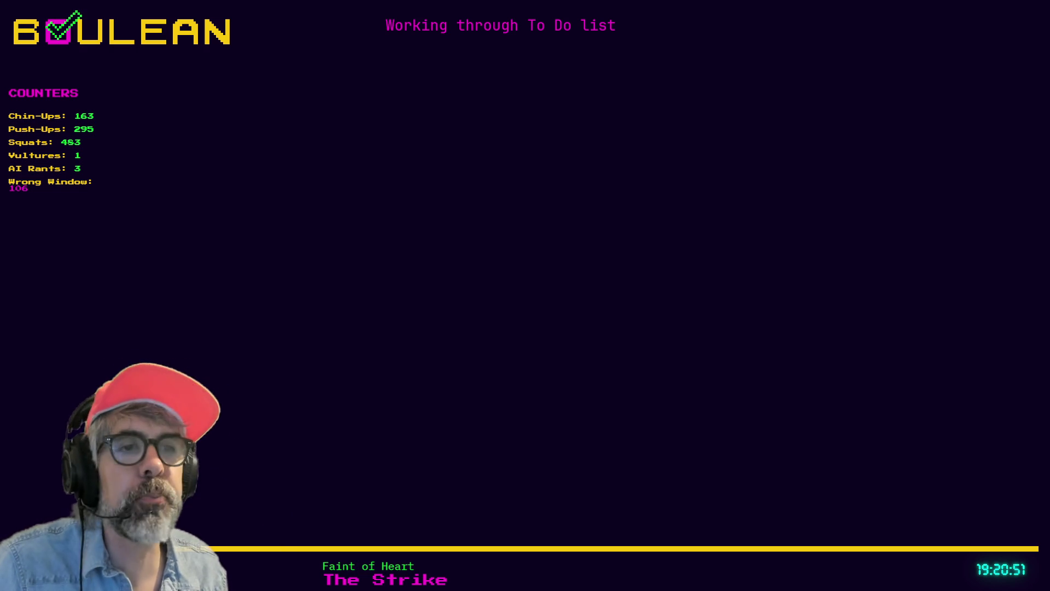
Step: Open a new Brave tab to start a web search
{"action": "key", "text": "ctrl+t"}
Step: Search the web for 'poly bricks' and open the Poly Bricks Steam store page
{"action": "type", "text": "poly"}
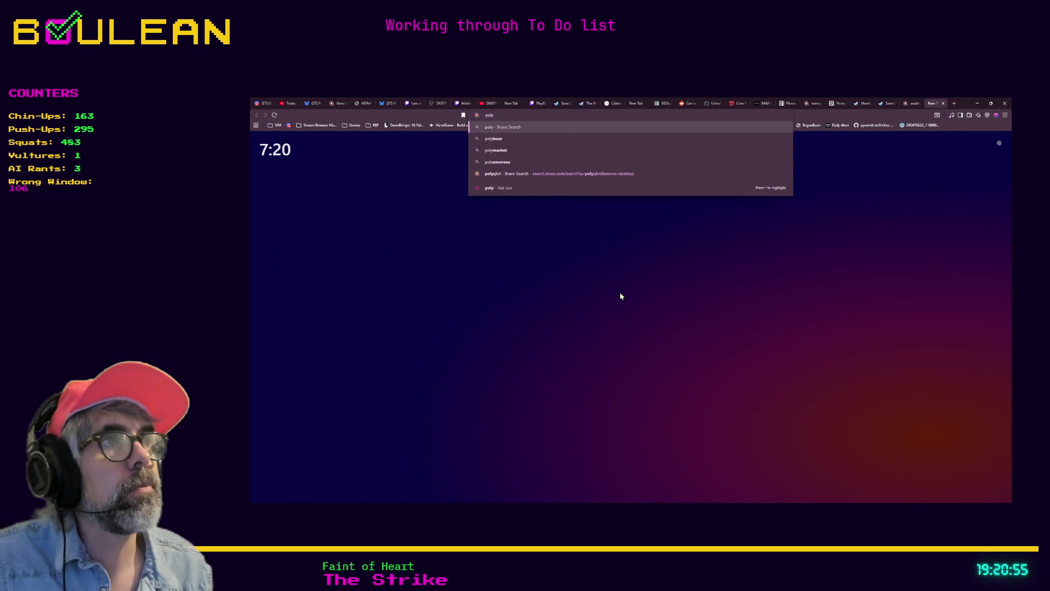
{"action": "type", "text": " bricks"}
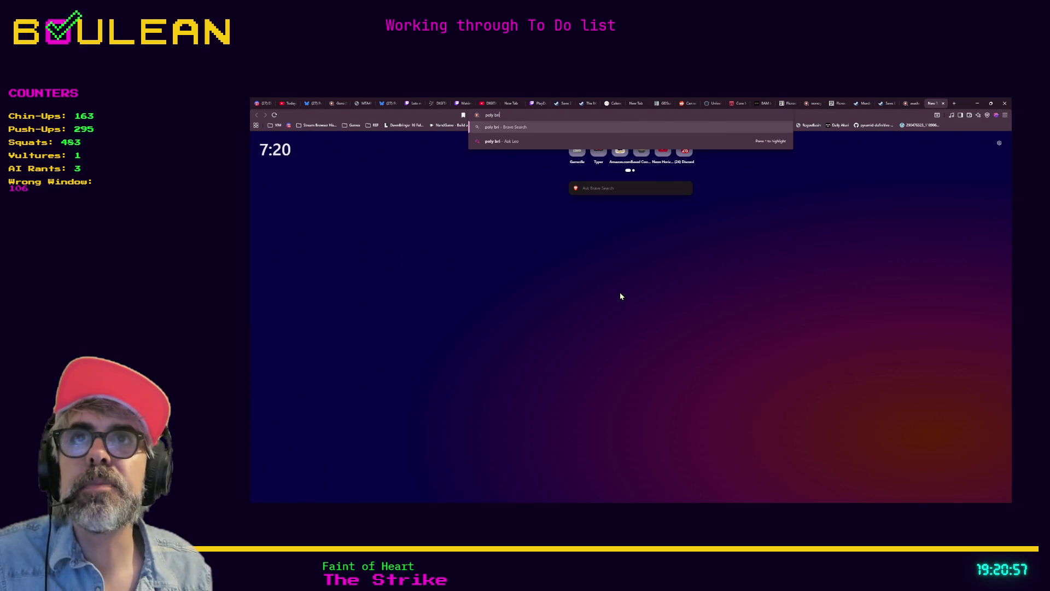
{"action": "key", "text": "Return"}
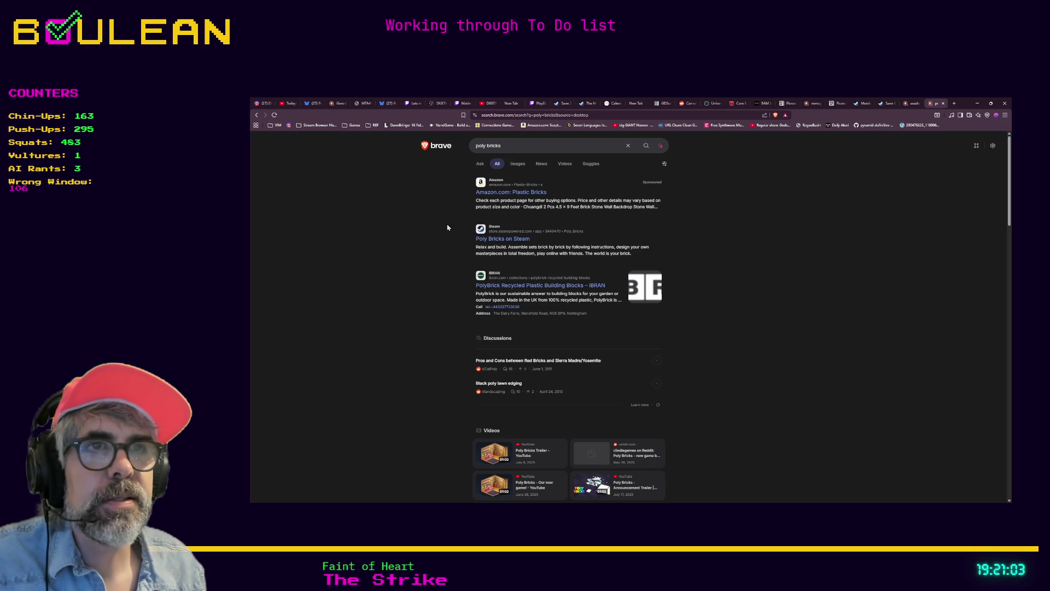
{"action": "left_click", "coordinate": [499, 239]}
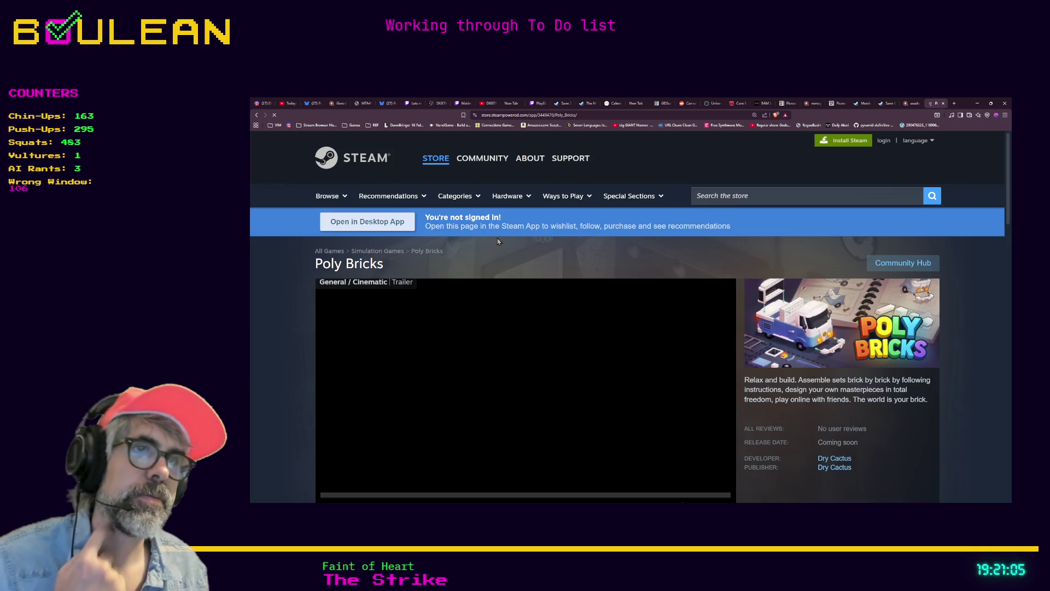
Step: Watch the Poly Bricks trailer full screen, then return to the store page and scroll down
{"action": "scroll", "coordinate": [456, 264], "scroll_direction": "down", "scroll_amount": 2}
{"action": "scroll", "coordinate": [456, 264], "scroll_direction": "down", "scroll_amount": 1}
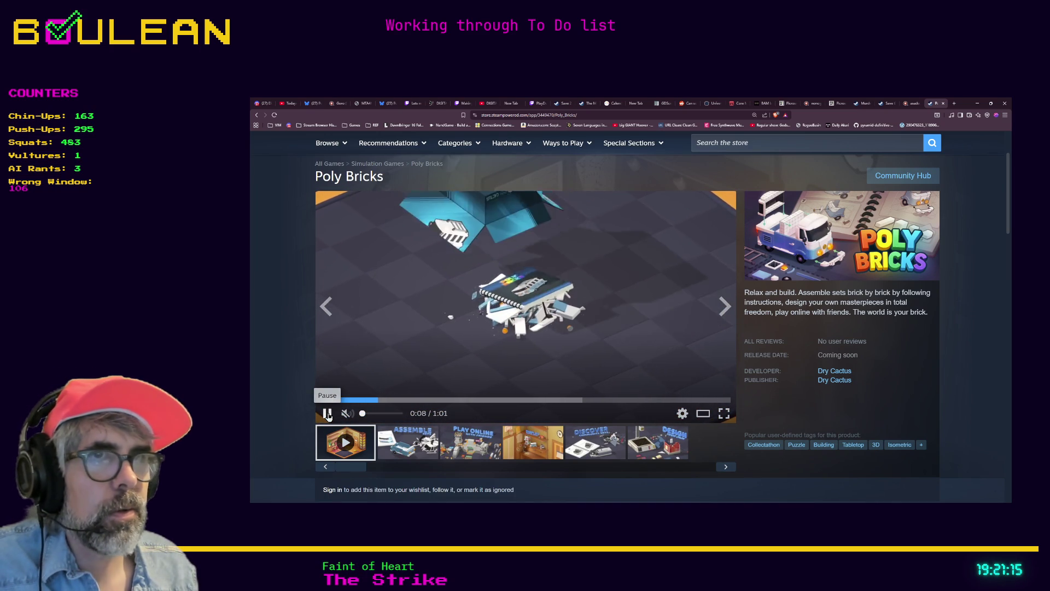
{"action": "left_click", "coordinate": [724, 413]}
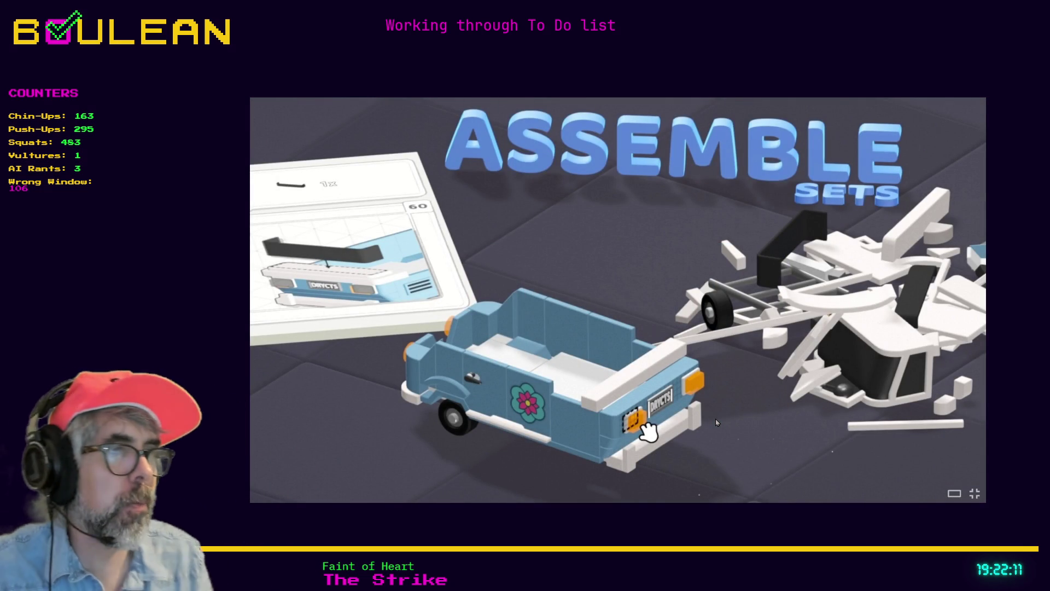
{"action": "left_click", "coordinate": [974, 494]}
{"action": "scroll", "coordinate": [813, 405], "scroll_direction": "down", "scroll_amount": 3}
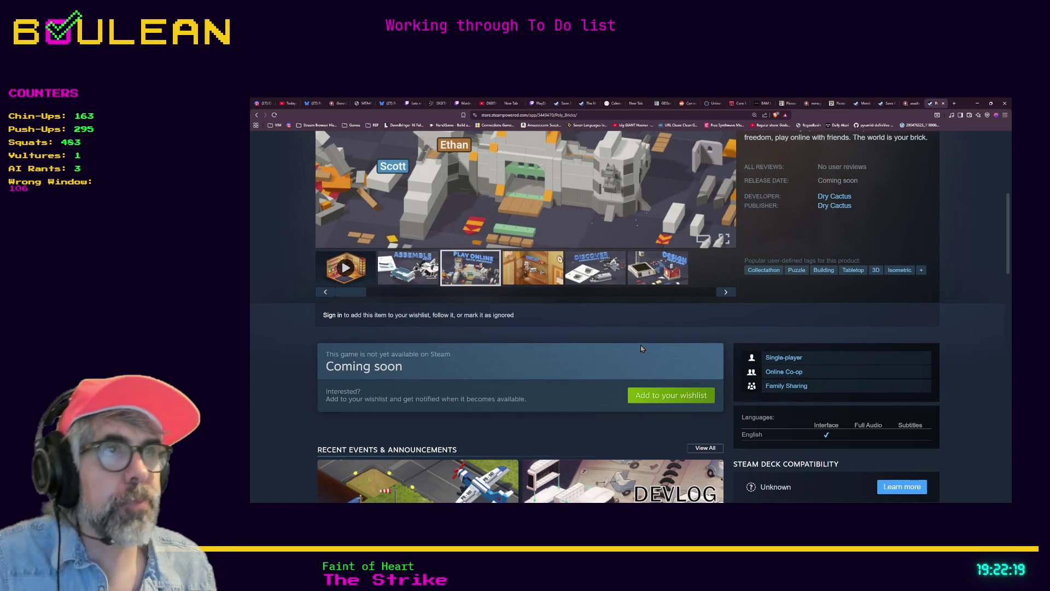
Step: Select the online multiplayer description line, copy the Poly Bricks page address, and open a blank tab
{"action": "scroll", "coordinate": [645, 349], "scroll_direction": "down", "scroll_amount": 2}
{"action": "scroll", "coordinate": [645, 349], "scroll_direction": "down", "scroll_amount": 2}
{"action": "scroll", "coordinate": [645, 349], "scroll_direction": "up", "scroll_amount": 1}
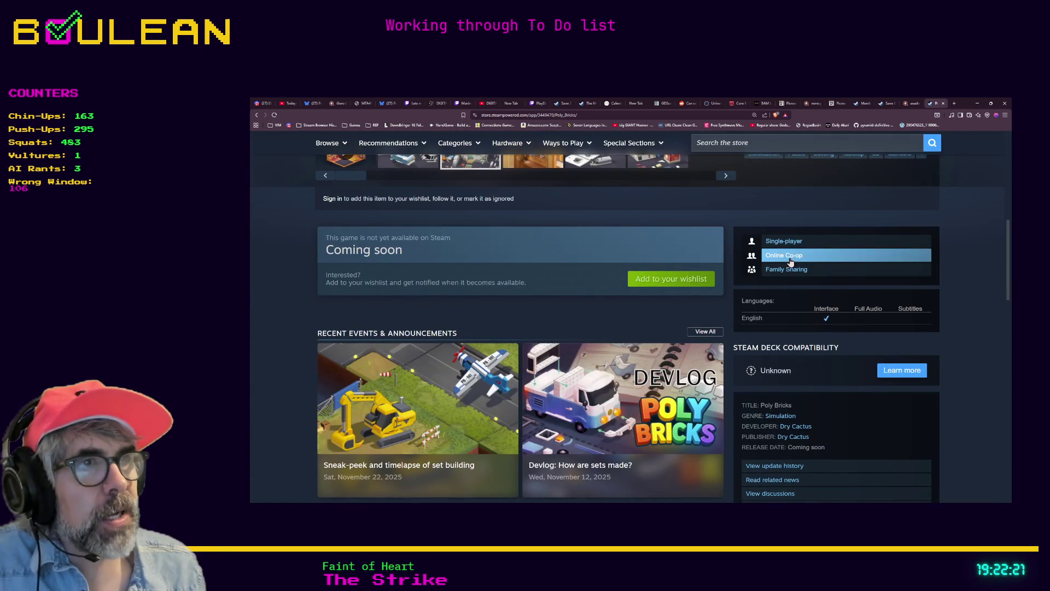
{"action": "scroll", "coordinate": [569, 351], "scroll_direction": "down", "scroll_amount": 4}
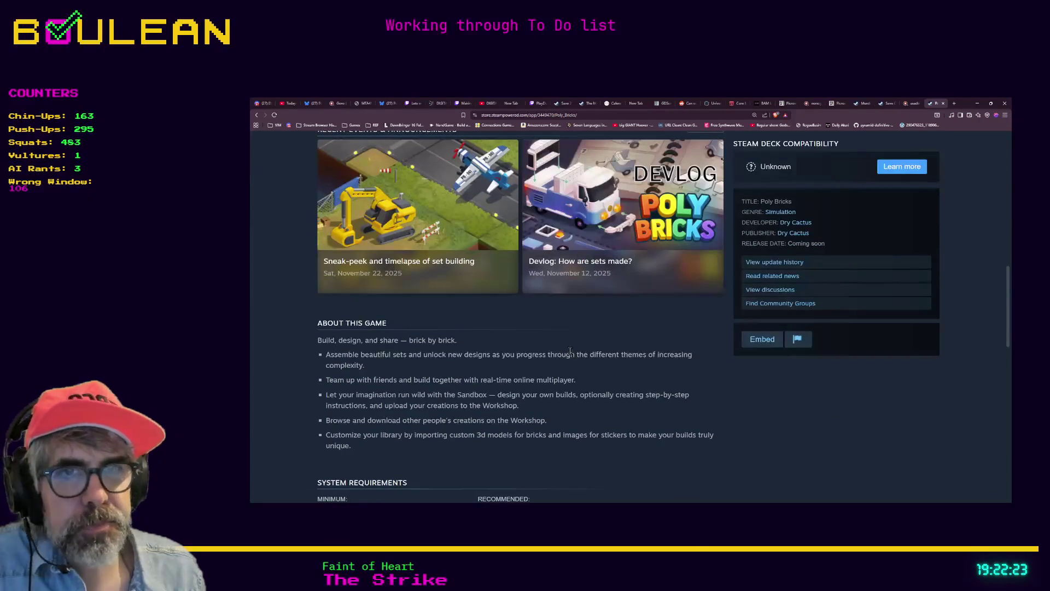
{"action": "left_click_drag", "start_coordinate": [328, 379], "coordinate": [559, 379]}
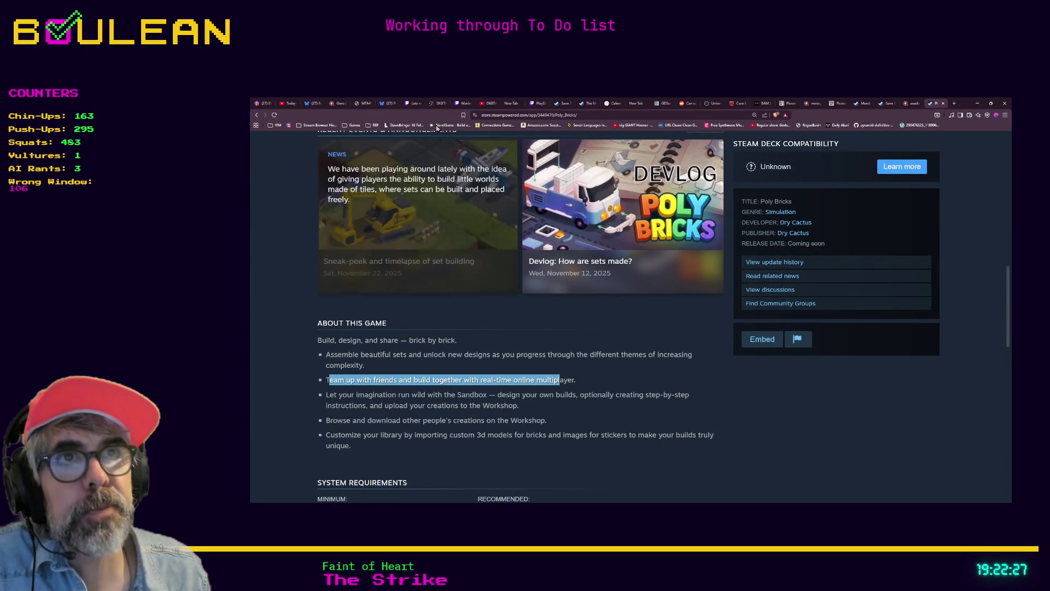
{"action": "left_click", "coordinate": [483, 114]}
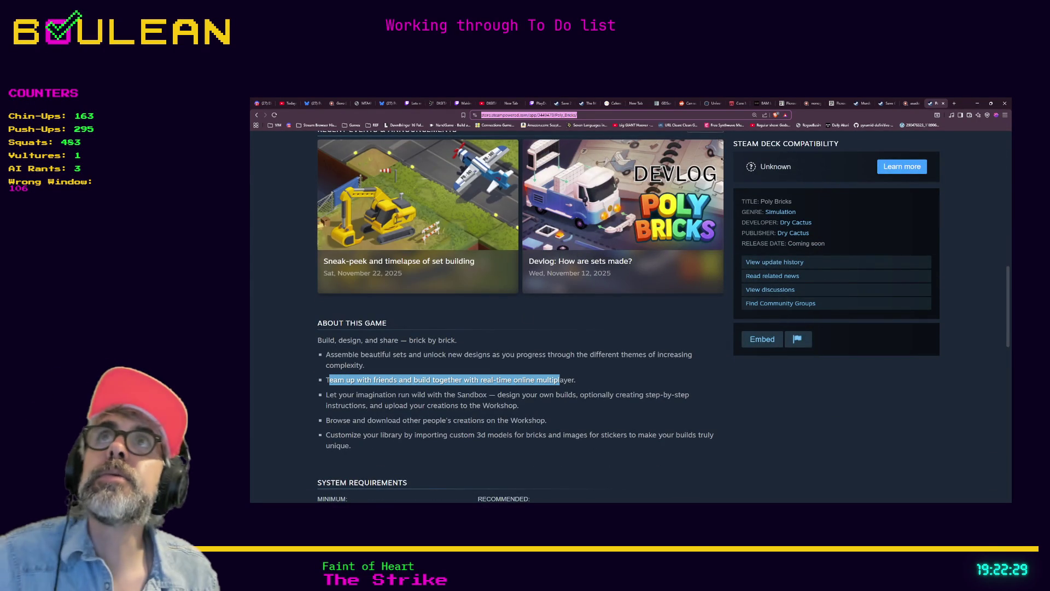
{"action": "key", "text": "alt+Tab"}
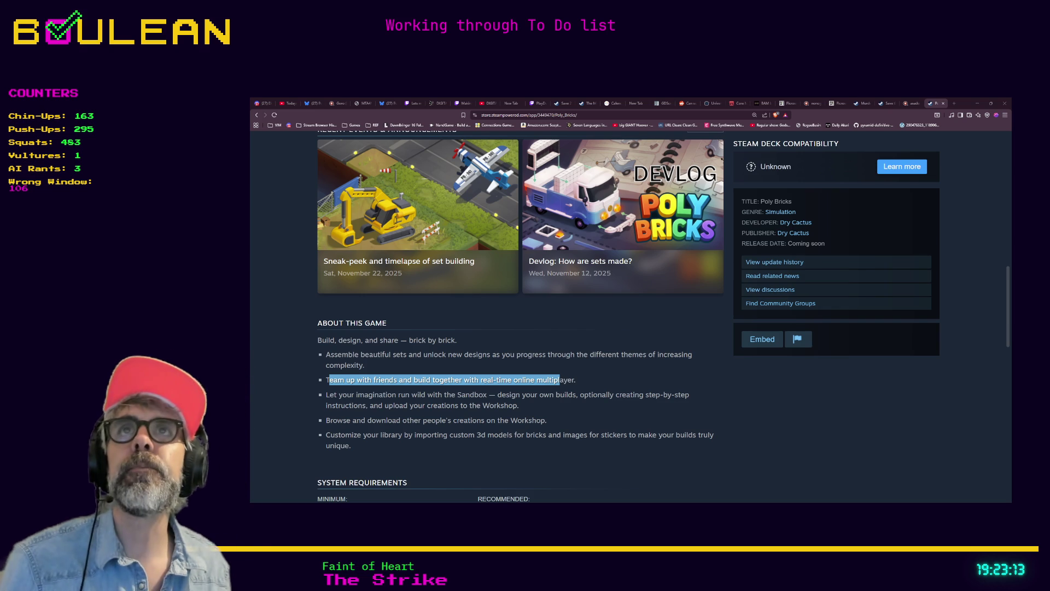
{"action": "left_click", "coordinate": [445, 305]}
{"action": "key", "text": "ctrl+t"}
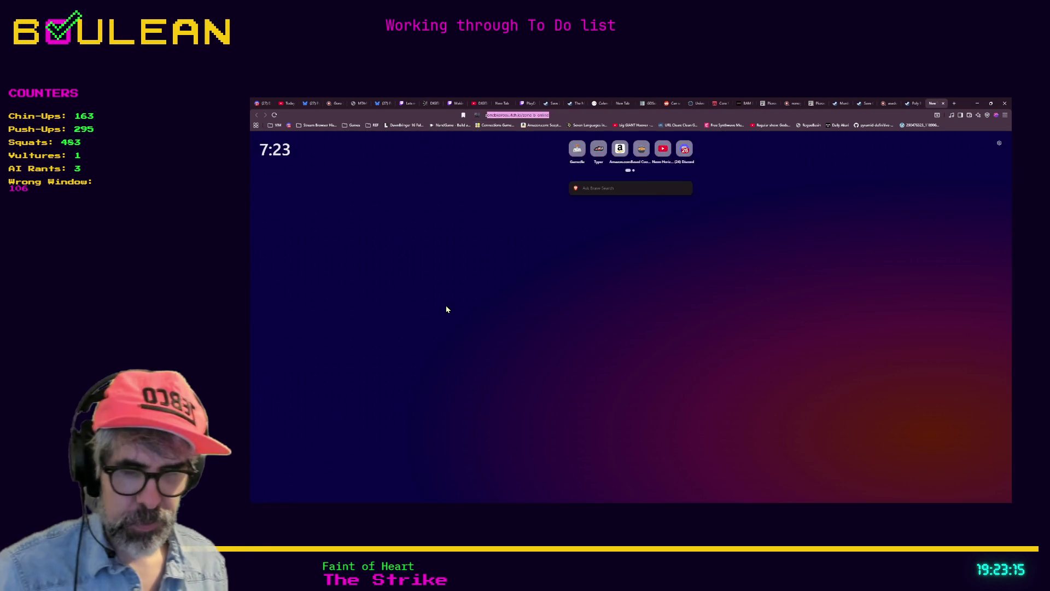
Step: Search for 'zero-k' and play the launch trailer on the official Zero-K site
{"action": "type", "text": "zero-k"}
{"action": "key", "text": "Return"}
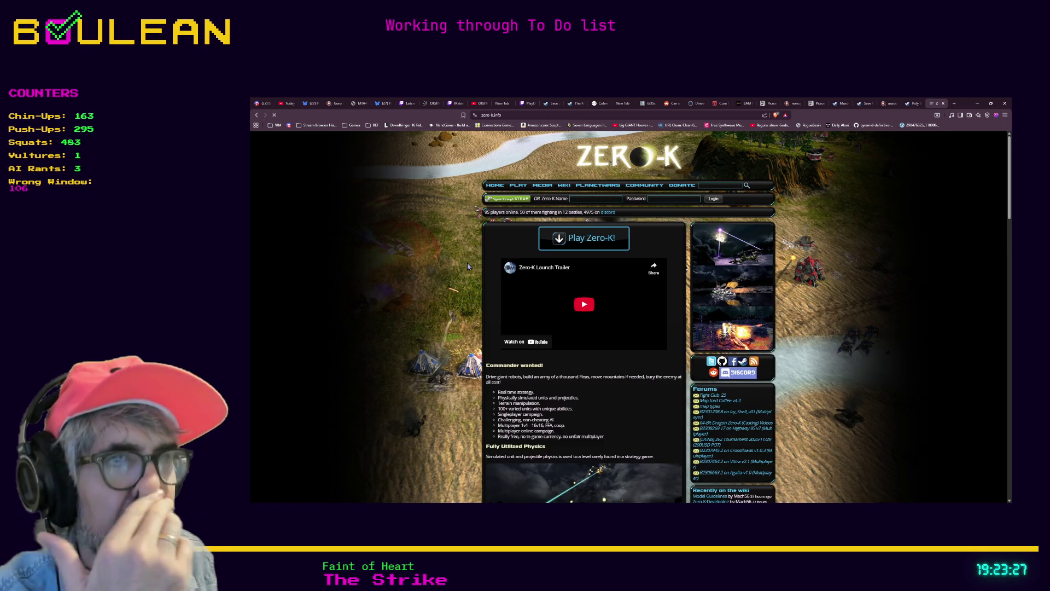
{"action": "scroll", "coordinate": [581, 304], "scroll_direction": "down", "scroll_amount": 1}
{"action": "left_click", "coordinate": [611, 286]}
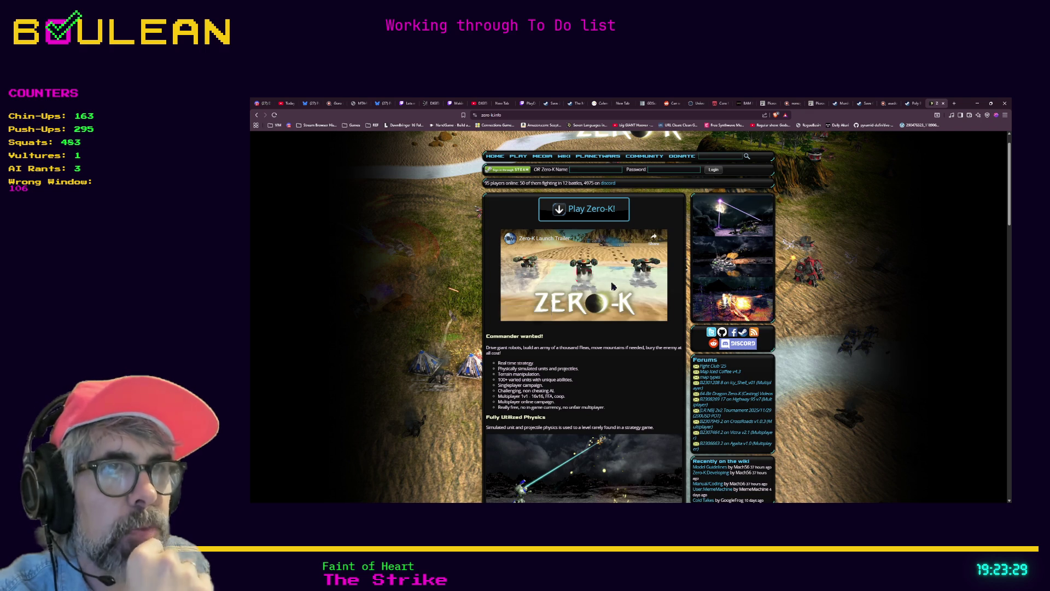
Step: Play the Zero-K launch trailer fullscreen and muted, pause it partway, then go to the Picross tab
{"action": "left_click", "coordinate": [659, 316]}
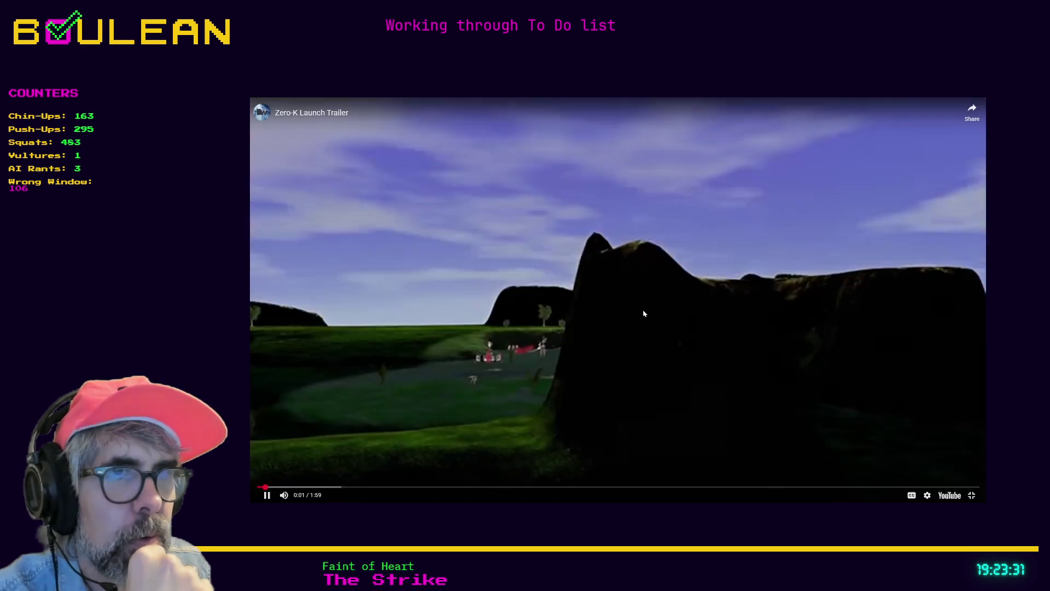
{"action": "left_click", "coordinate": [283, 496]}
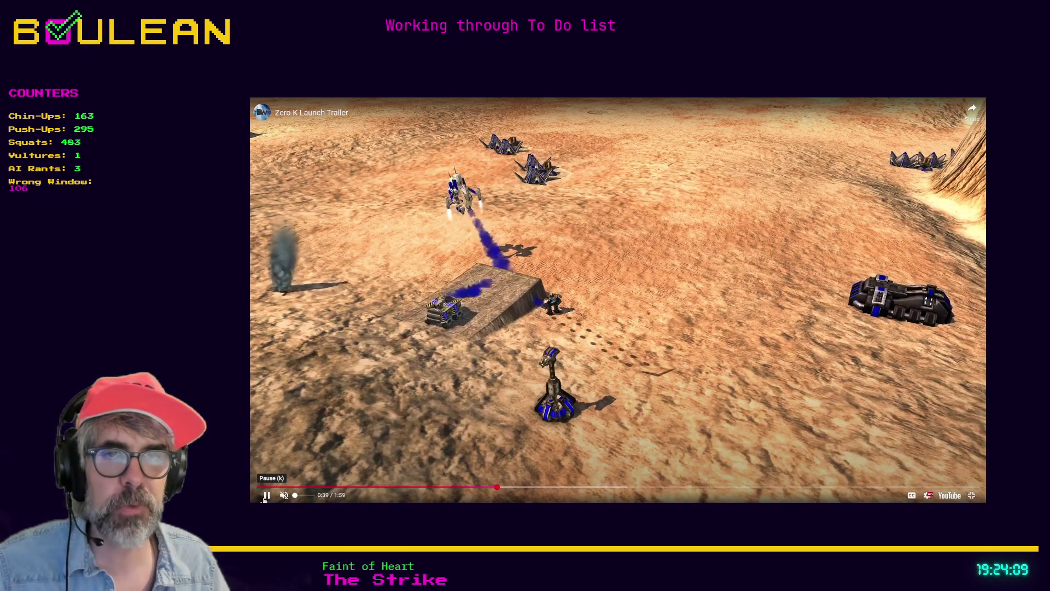
{"action": "left_click", "coordinate": [266, 495]}
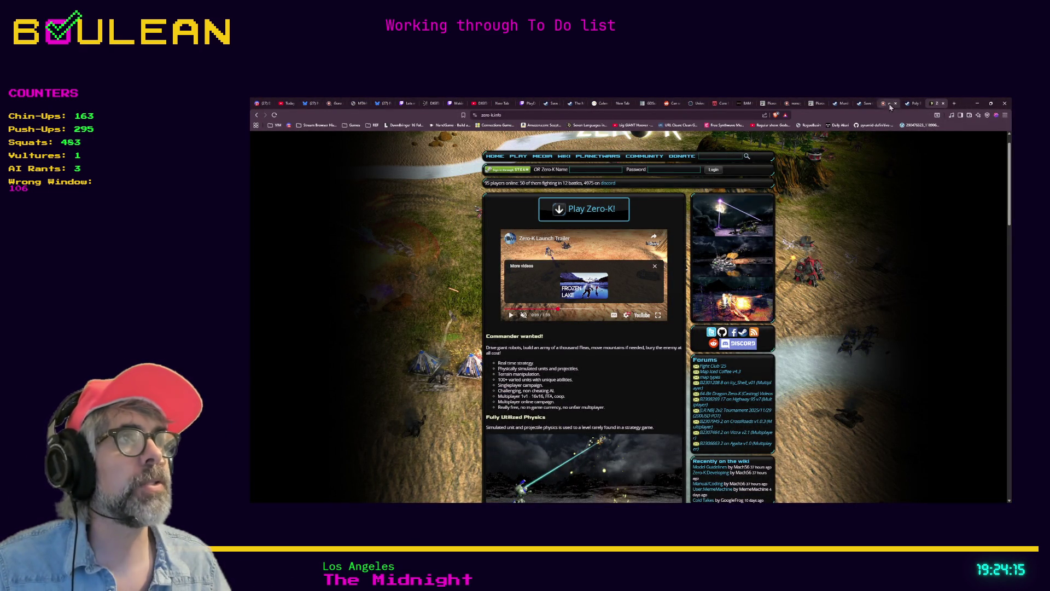
{"action": "left_click", "coordinate": [812, 106]}
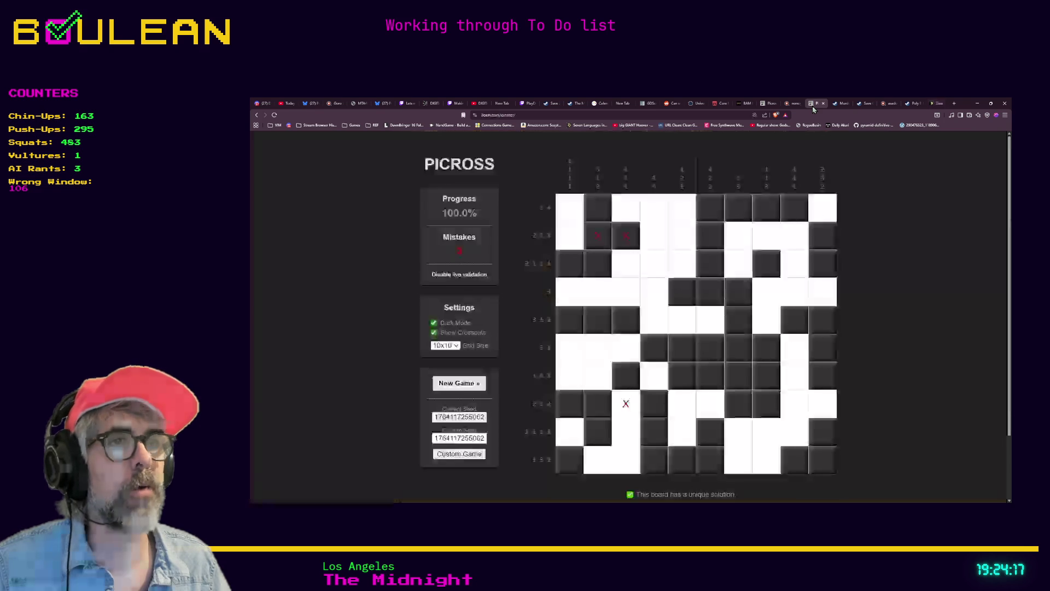
Step: Cycle back through the open tabs to the Zero-K site, resume its launch trailer, then open a blank tab
{"action": "key", "text": "ctrl+shift+Tab"}
{"action": "key", "text": "ctrl+shift+Tab"}
{"action": "key", "text": "ctrl+shift+Tab"}
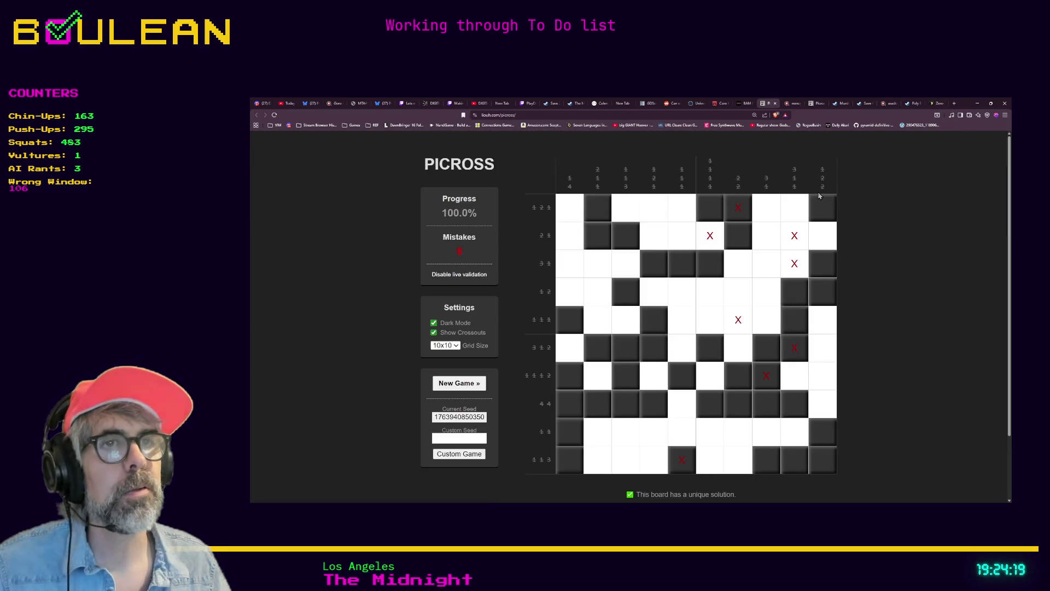
{"action": "key", "text": "ctrl+shift+Tab"}
{"action": "key", "text": "ctrl+shift+Tab"}
{"action": "key", "text": "ctrl+shift+Tab"}
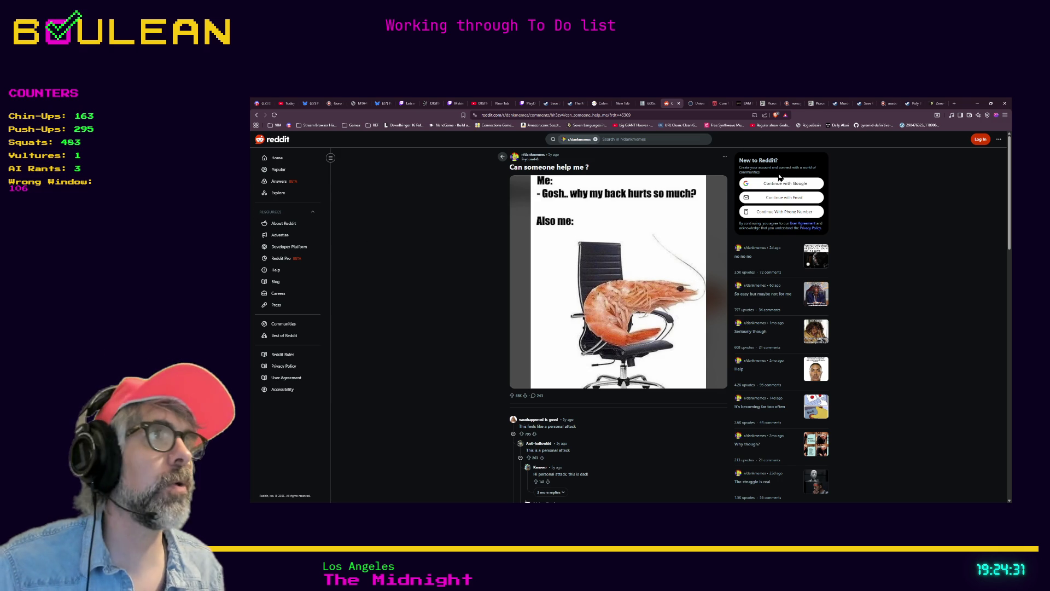
{"action": "left_click", "coordinate": [932, 103]}
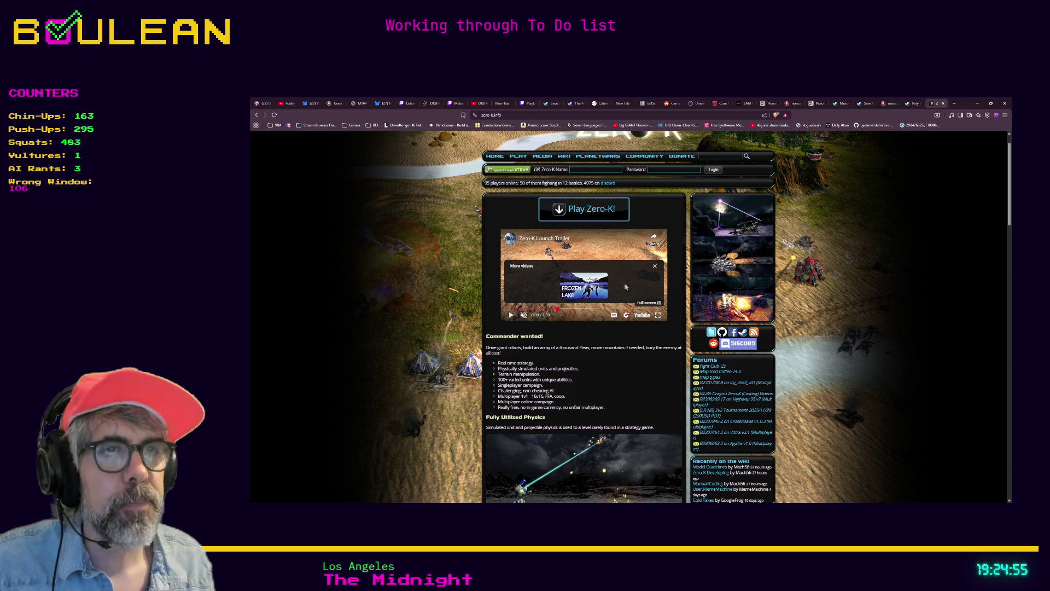
{"action": "left_click", "coordinate": [511, 314]}
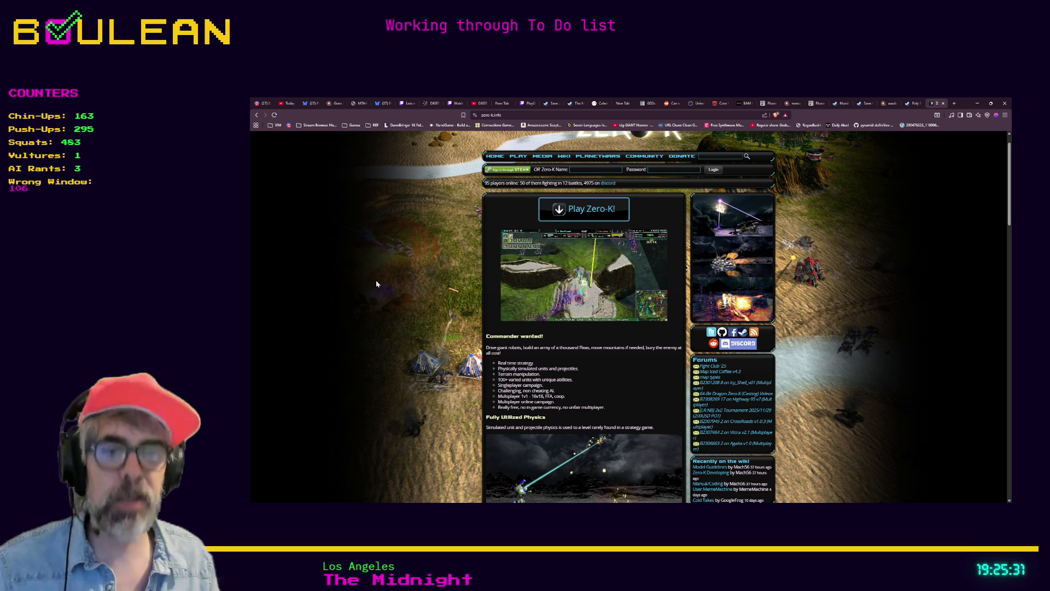
{"action": "key", "text": "ctrl+t"}
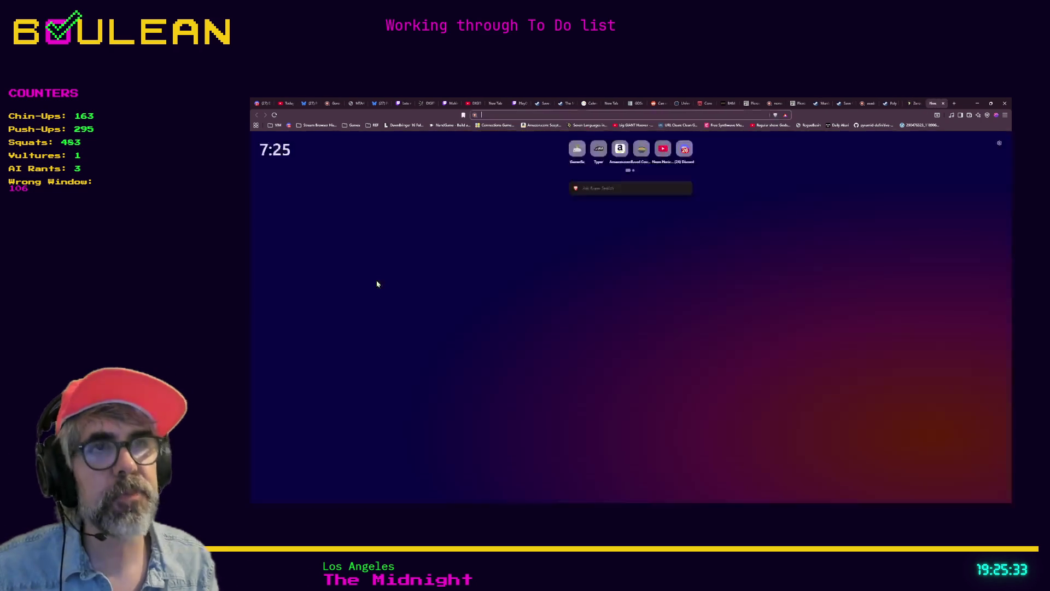
Step: Search 'mars first logestics' and open the Mars First Logistics Steam store page from the results
{"action": "type", "text": "mars first"}
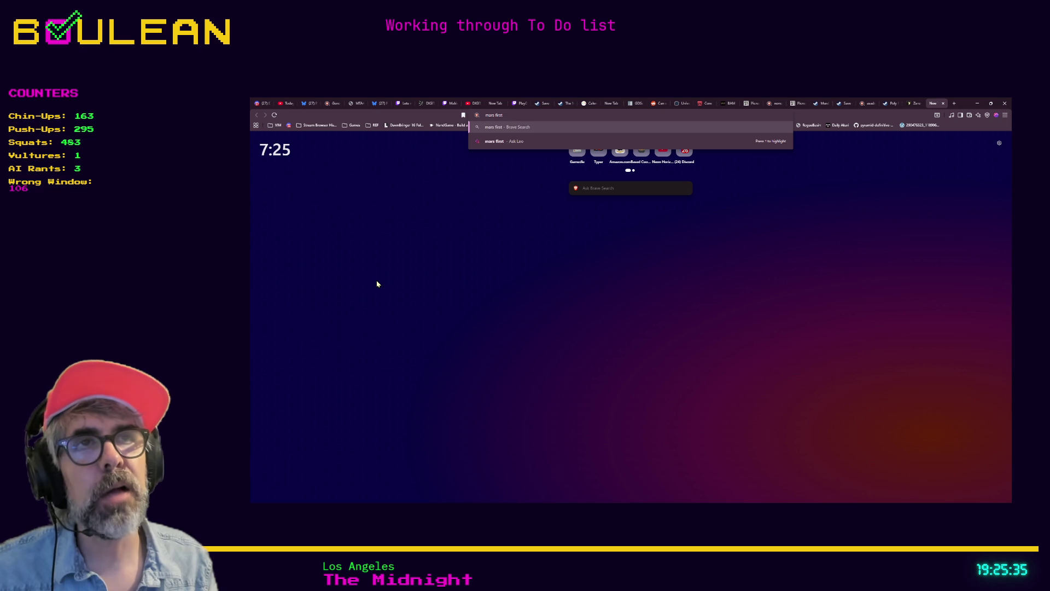
{"action": "type", "text": " logestics"}
{"action": "key", "text": "Return"}
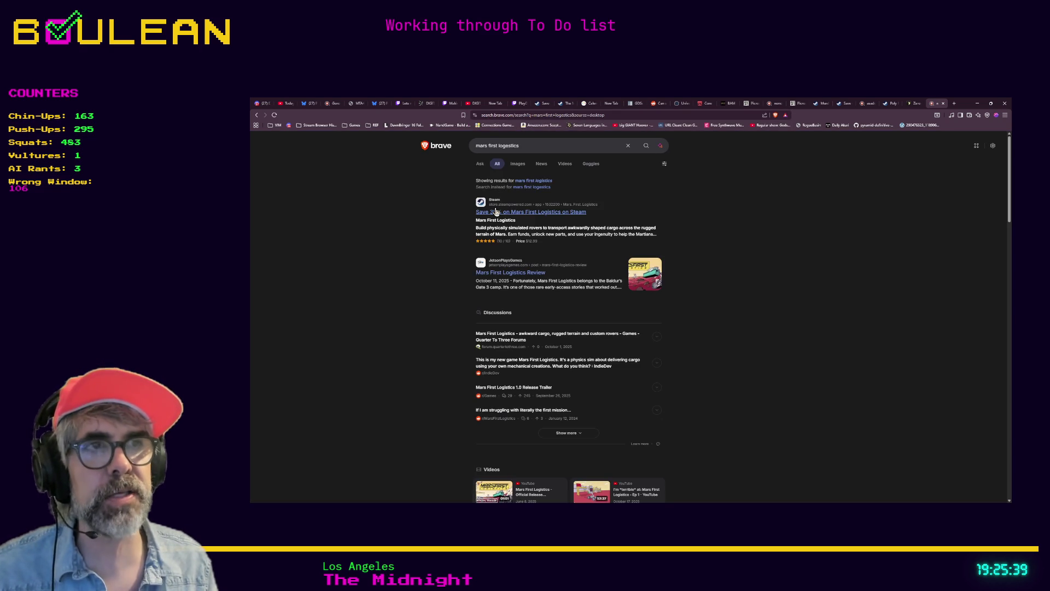
{"action": "left_click", "coordinate": [507, 214]}
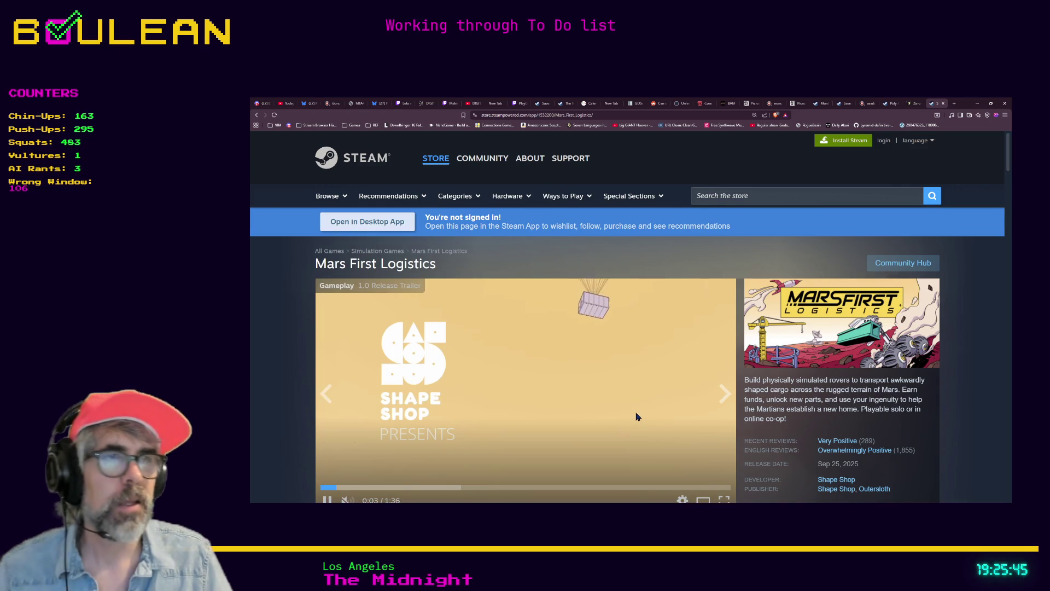
{"action": "scroll", "coordinate": [613, 413], "scroll_direction": "down", "scroll_amount": 1}
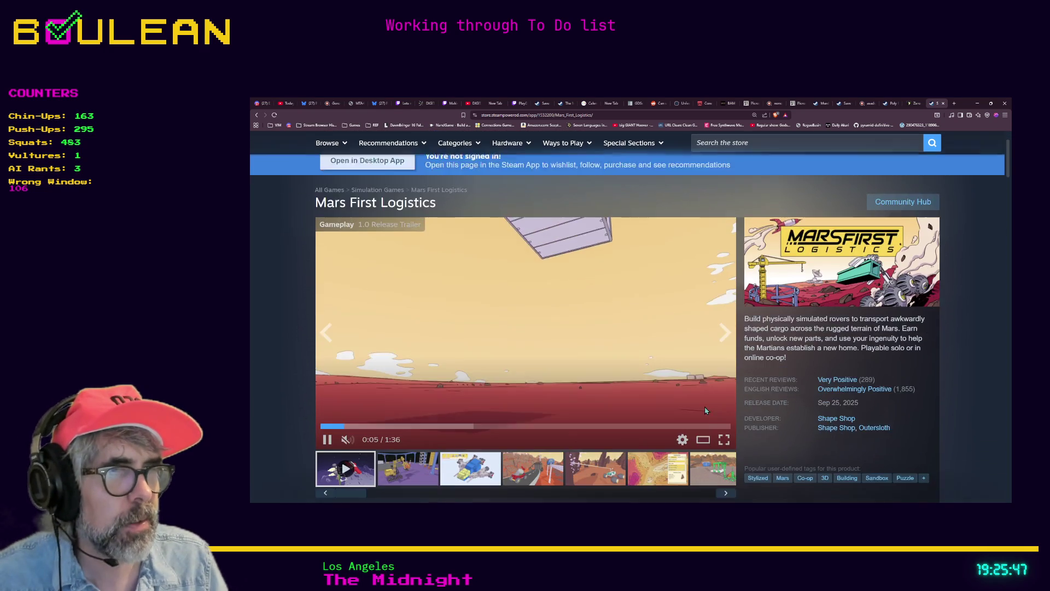
{"action": "scroll", "coordinate": [706, 411], "scroll_direction": "down", "scroll_amount": 3}
{"action": "scroll", "coordinate": [713, 381], "scroll_direction": "down", "scroll_amount": 2}
{"action": "scroll", "coordinate": [760, 352], "scroll_direction": "up", "scroll_amount": 4}
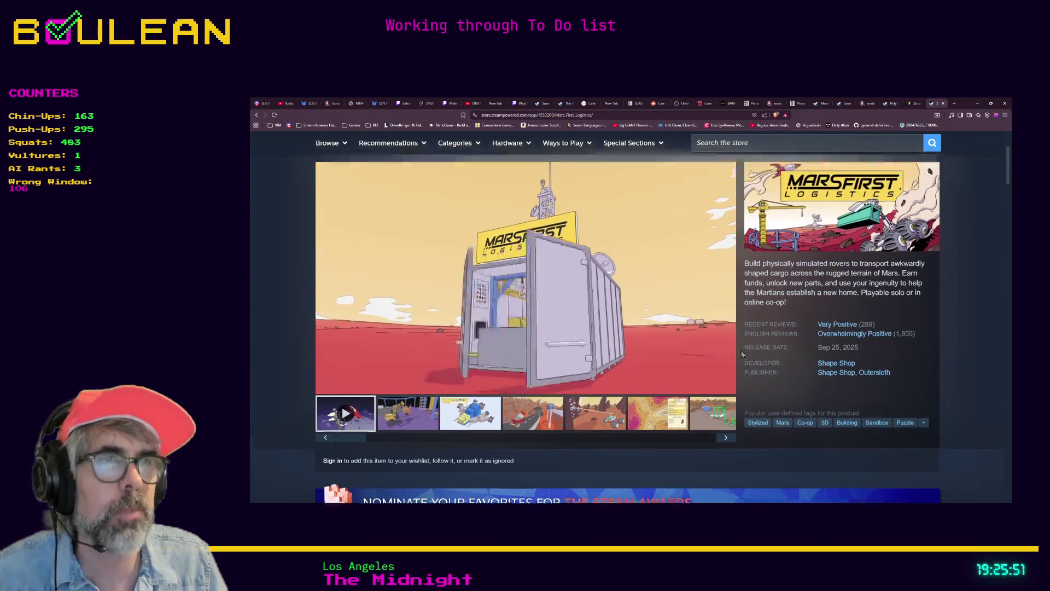
{"action": "left_click", "coordinate": [525, 115]}
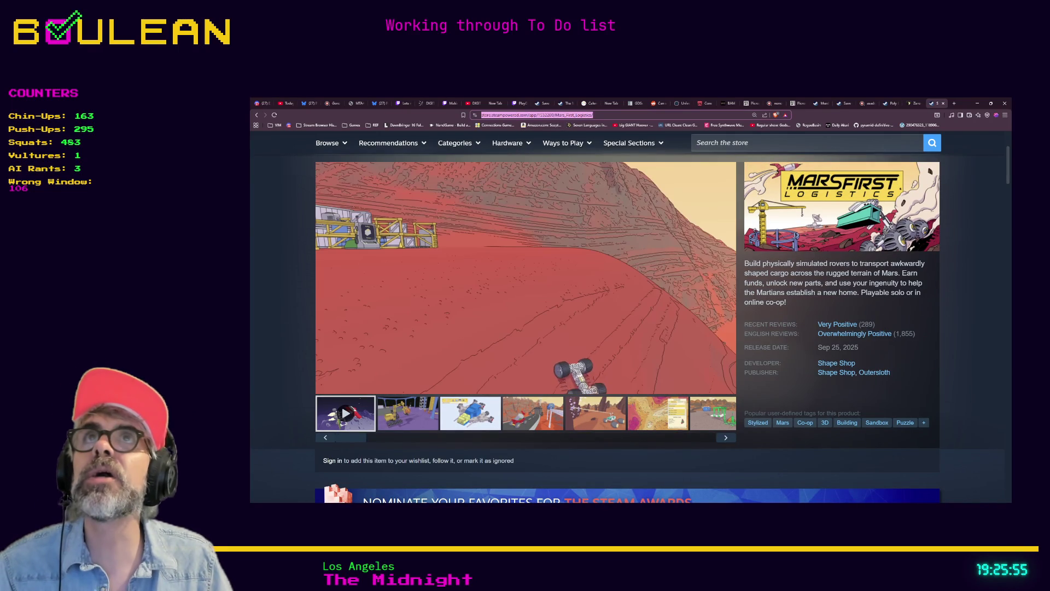
{"action": "key", "text": "alt+Tab"}
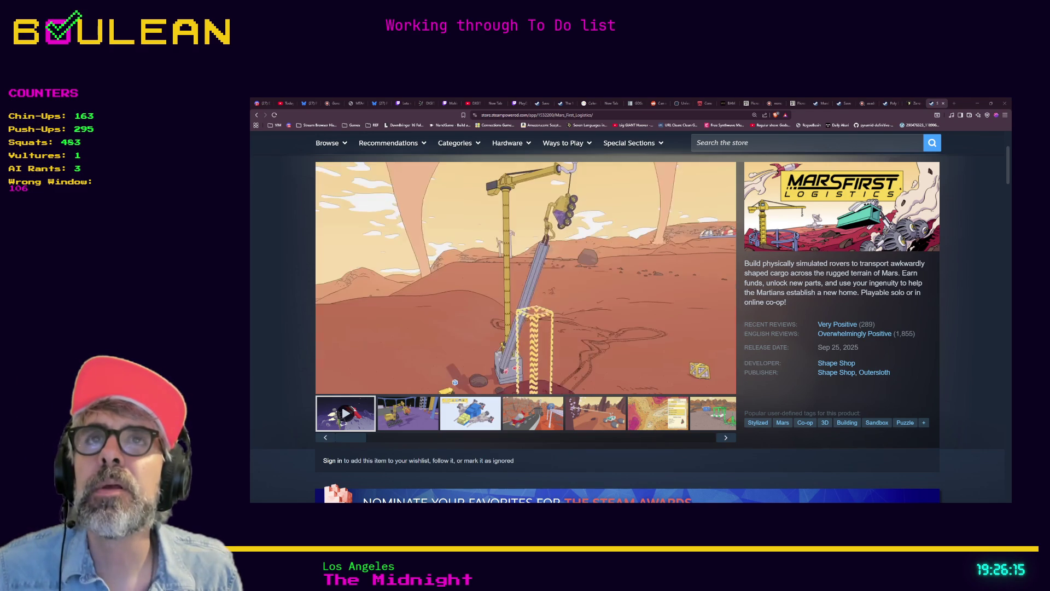
Step: Return to the Zero-K tab and browse its homepage down to the Download button and Cold Take posts
{"action": "key", "text": "ctrl+shift+Tab"}
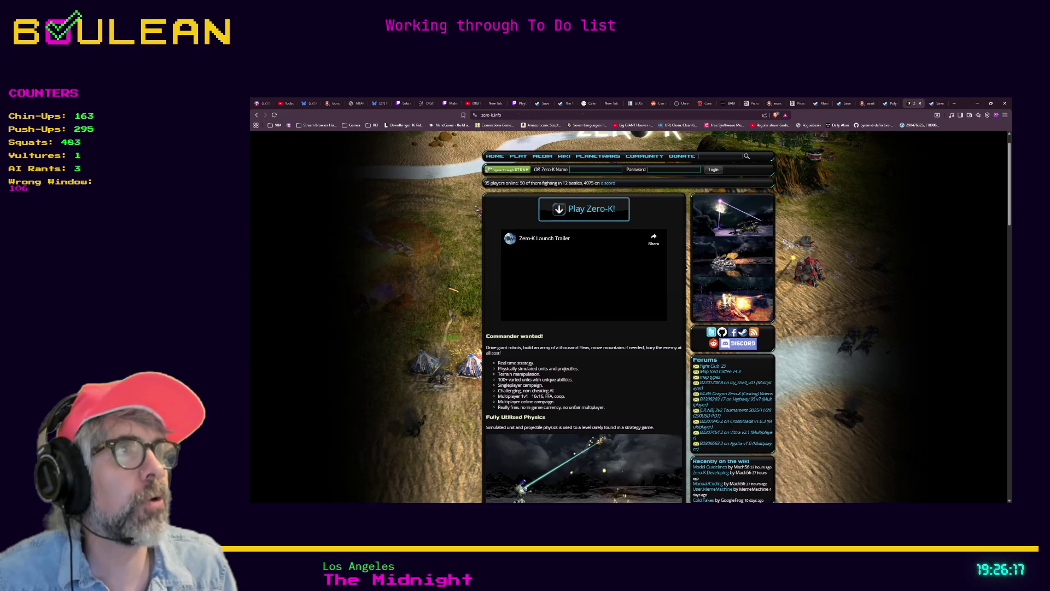
{"action": "scroll", "coordinate": [482, 217], "scroll_direction": "down", "scroll_amount": 5}
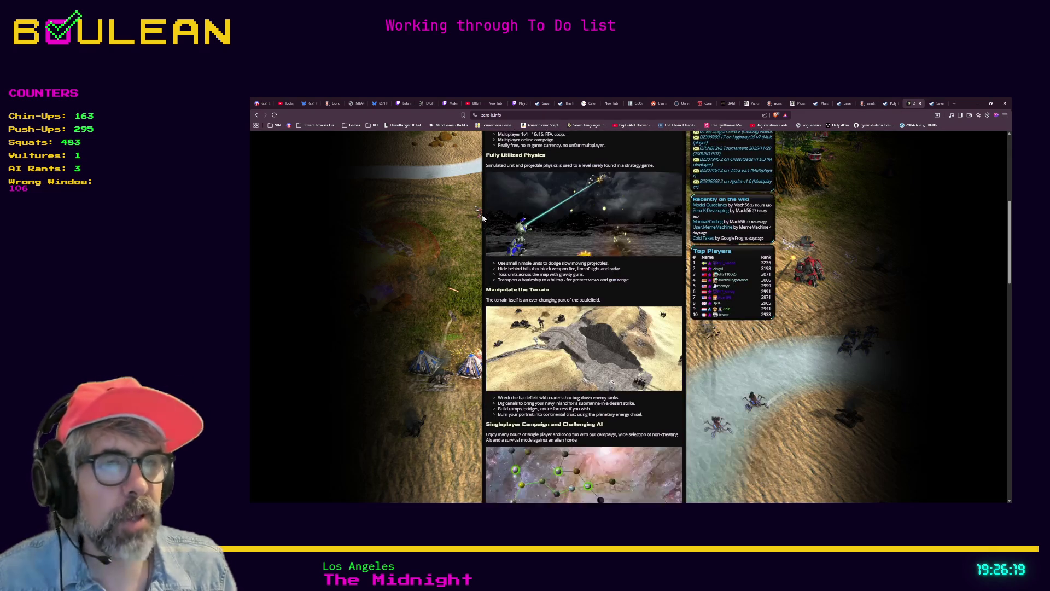
{"action": "scroll", "coordinate": [508, 263], "scroll_direction": "down", "scroll_amount": 5}
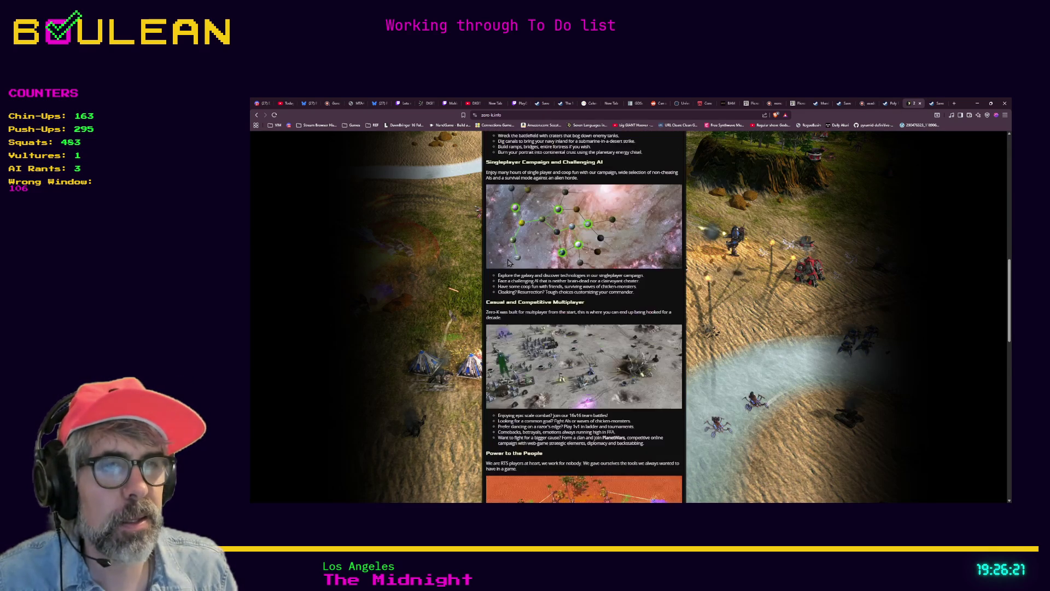
{"action": "scroll", "coordinate": [508, 262], "scroll_direction": "down", "scroll_amount": 5}
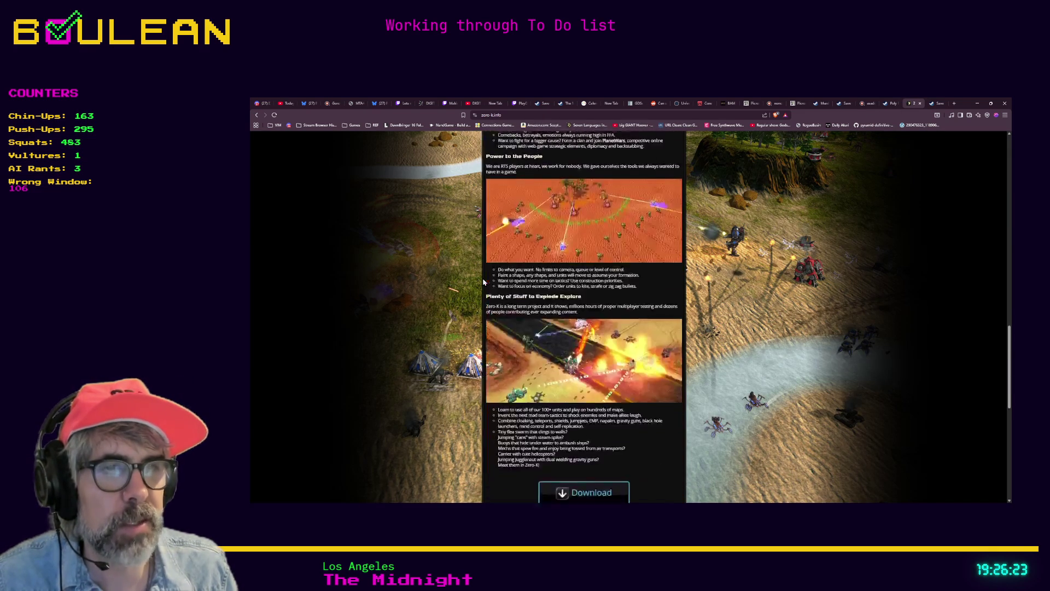
{"action": "scroll", "coordinate": [483, 282], "scroll_direction": "down", "scroll_amount": 4}
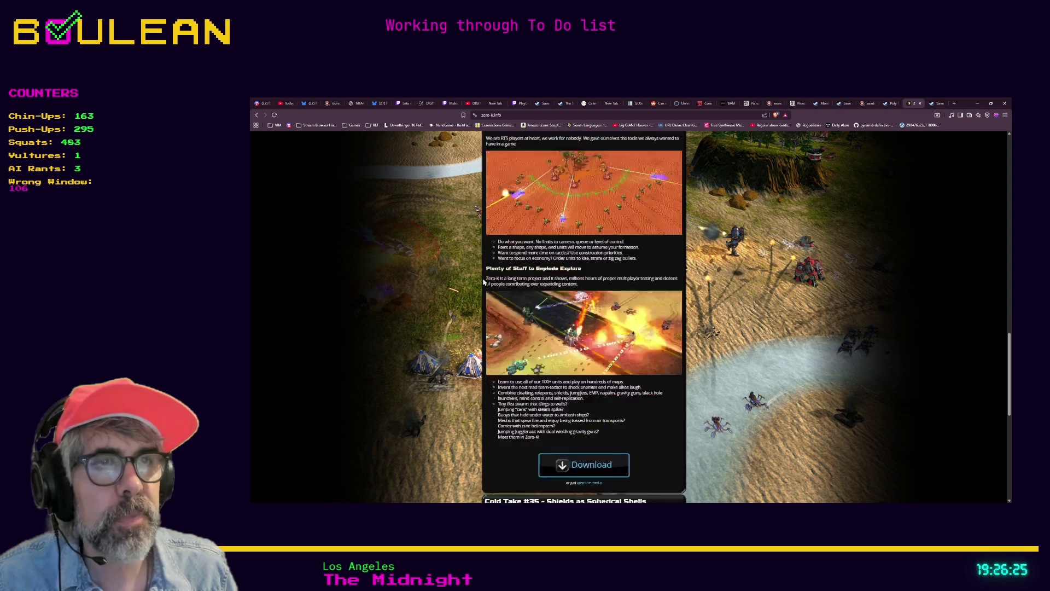
{"action": "scroll", "coordinate": [483, 281], "scroll_direction": "up", "scroll_amount": 9}
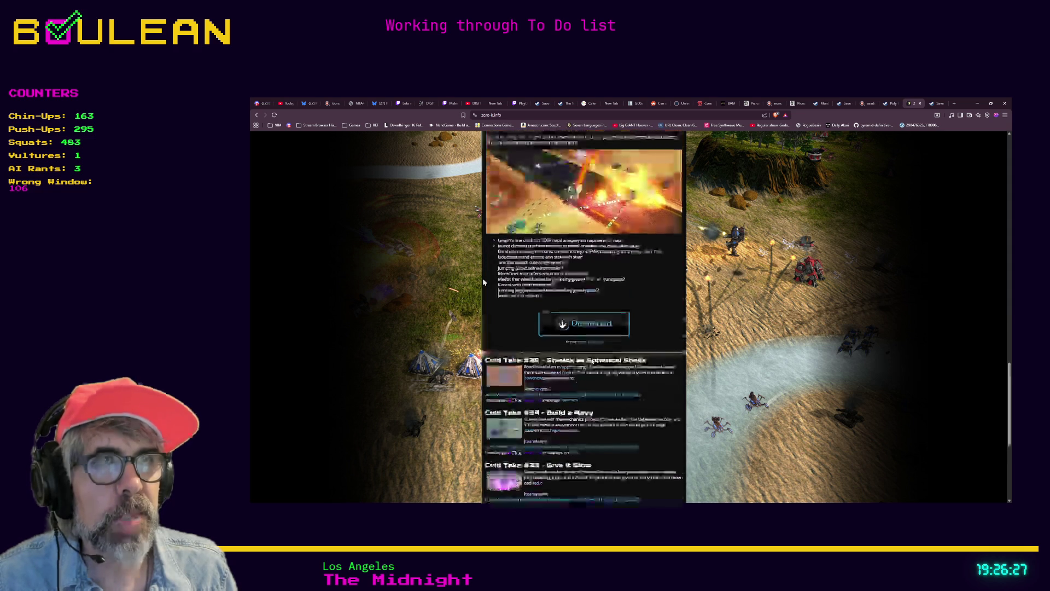
{"action": "scroll", "coordinate": [552, 245], "scroll_direction": "up", "scroll_amount": 10}
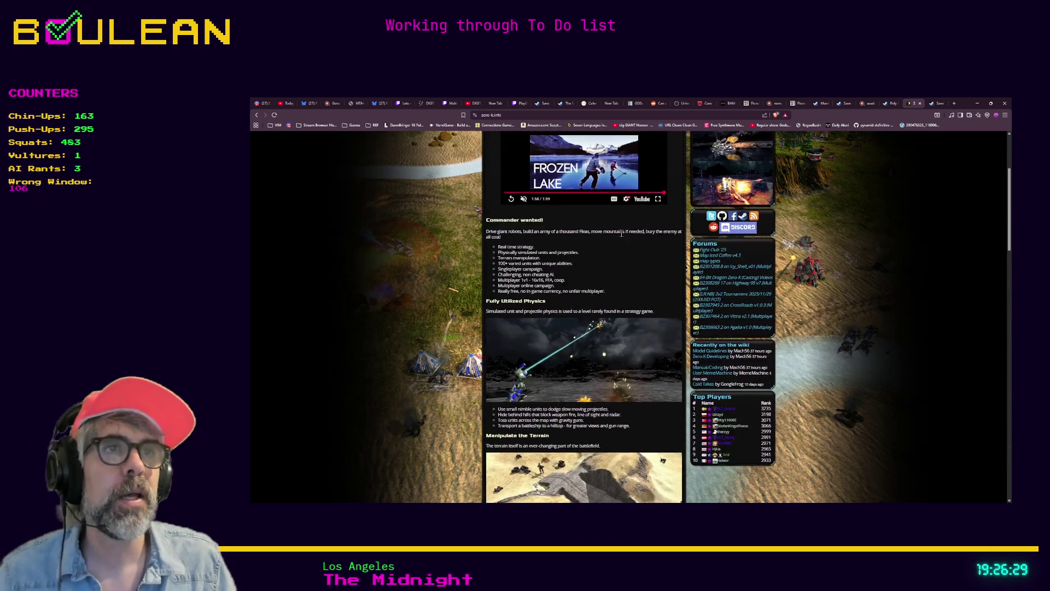
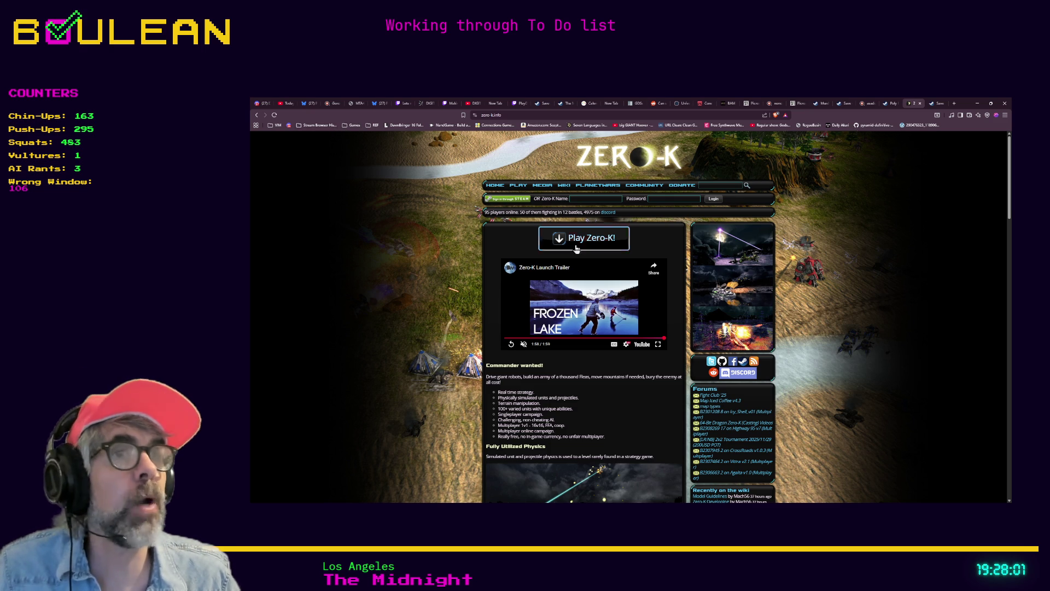
Step: Switch to the Mars First Logistics store page and pause its trailer at 0:39
{"action": "left_click", "coordinate": [934, 102]}
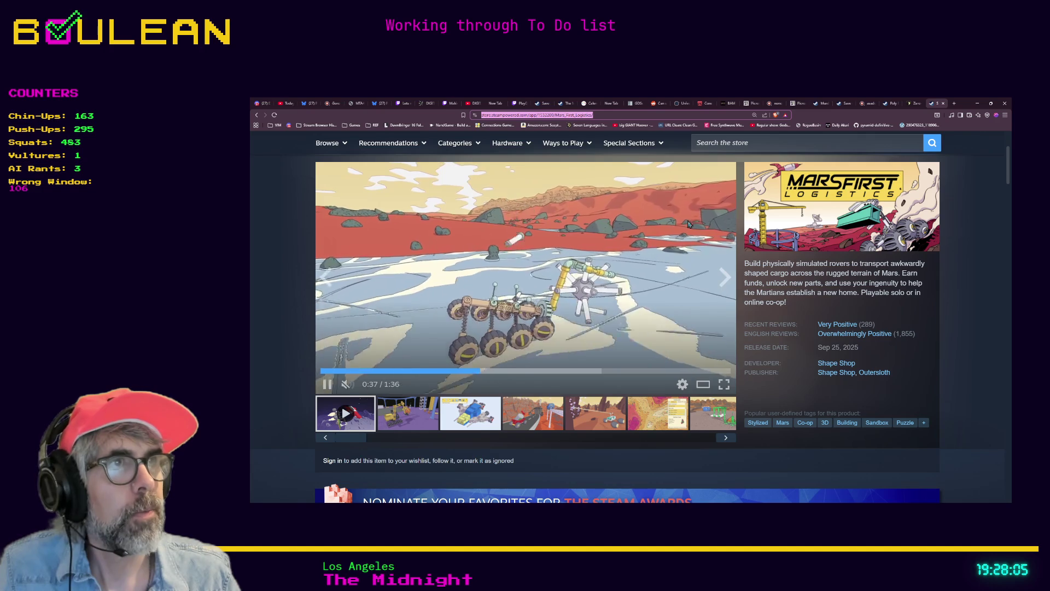
{"action": "left_click", "coordinate": [328, 385]}
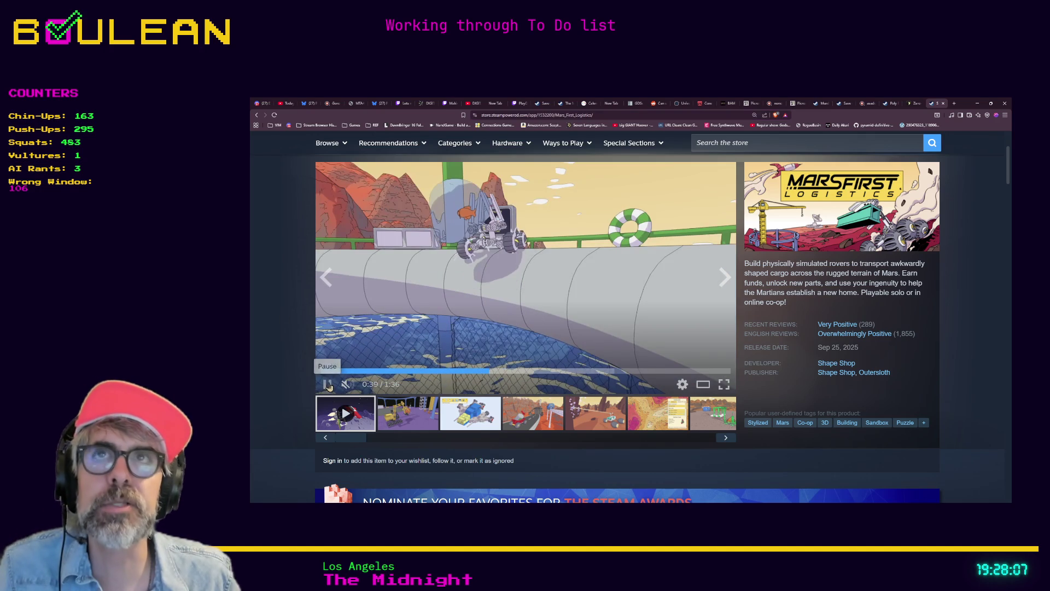
{"action": "left_click", "coordinate": [328, 385]}
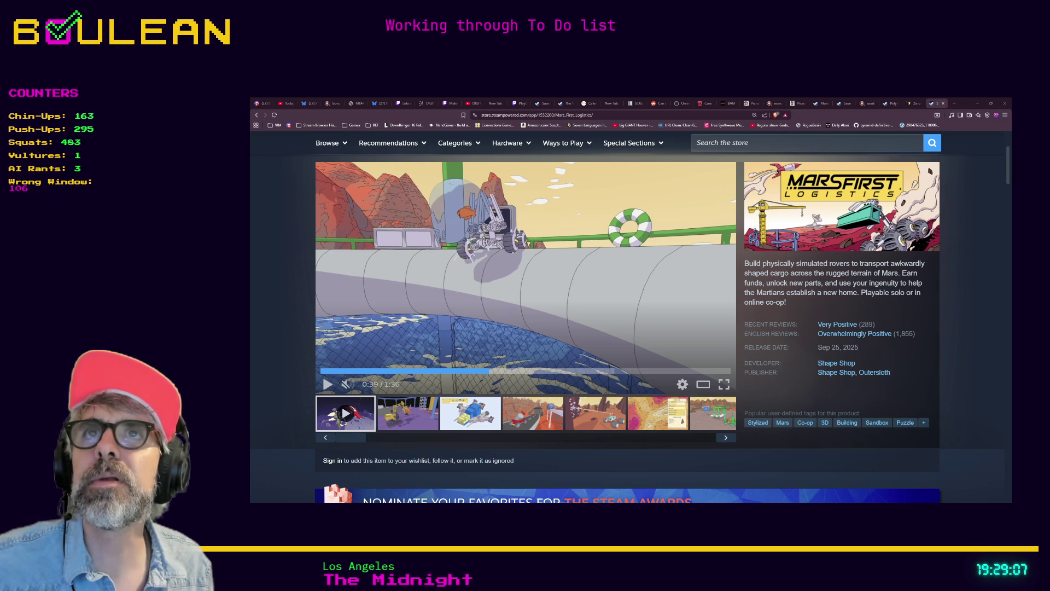
Step: Search for BallisticNG in a new tab and open its Steam store page
{"action": "key", "text": "ctrl+t"}
{"action": "type", "text": "BallisticNG&source=desktop"}
{"action": "key", "text": "Return"}
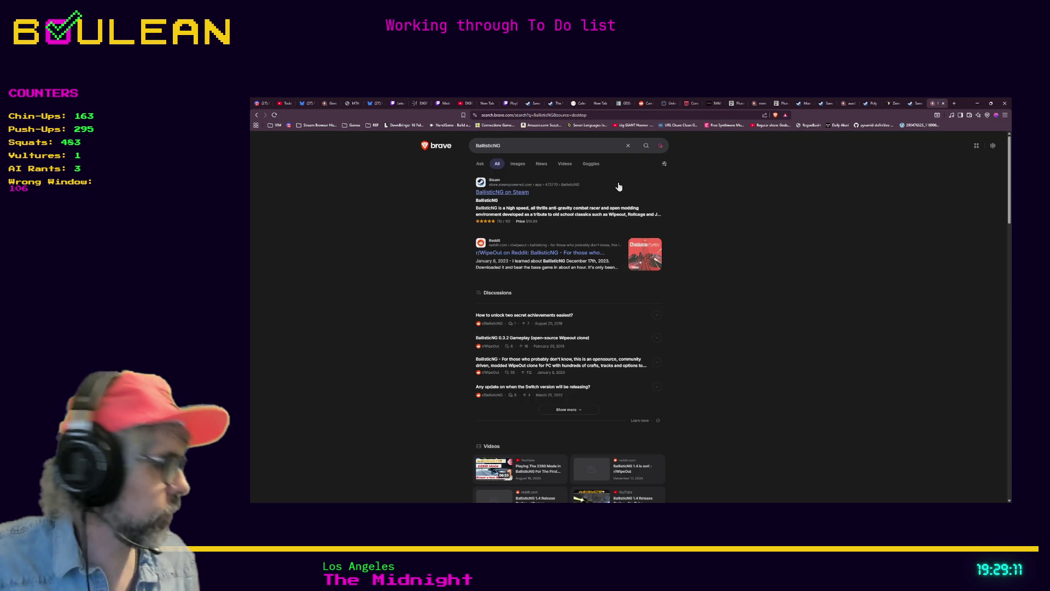
{"action": "left_click", "coordinate": [491, 193]}
Step: Scroll through the BallisticNG page and pause its trailer at 0:53
{"action": "scroll", "coordinate": [491, 189], "scroll_direction": "down", "scroll_amount": 2}
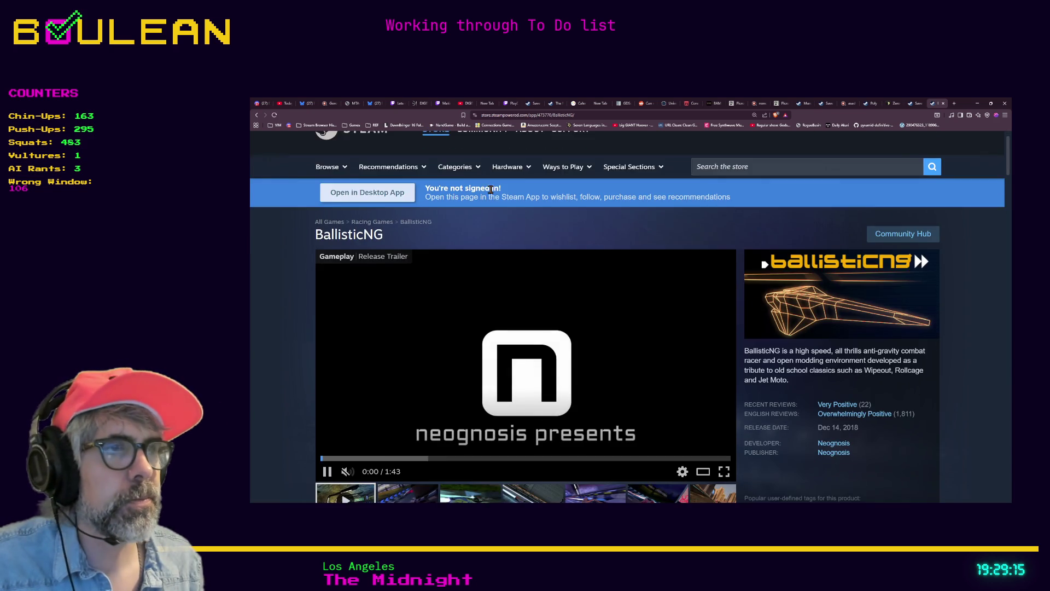
{"action": "scroll", "coordinate": [490, 189], "scroll_direction": "down", "scroll_amount": 2}
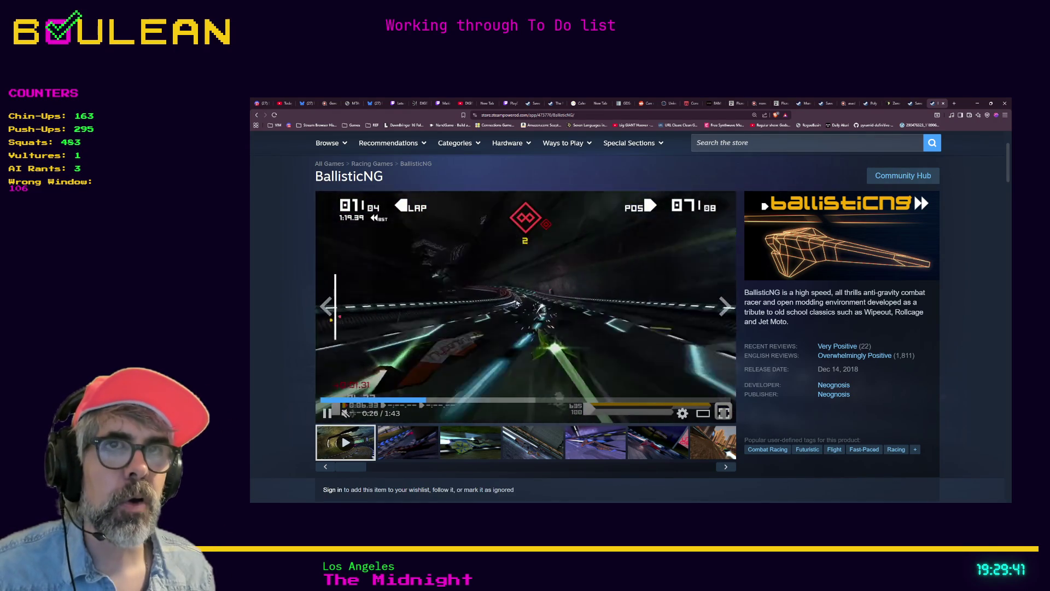
{"action": "scroll", "coordinate": [503, 332], "scroll_direction": "down", "scroll_amount": 3}
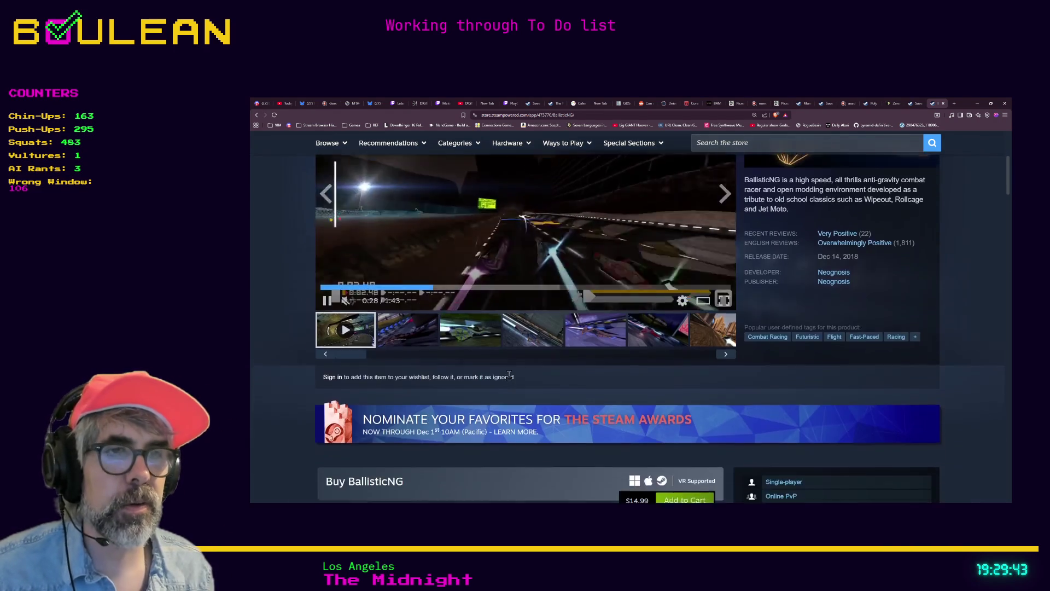
{"action": "scroll", "coordinate": [505, 374], "scroll_direction": "up", "scroll_amount": 3}
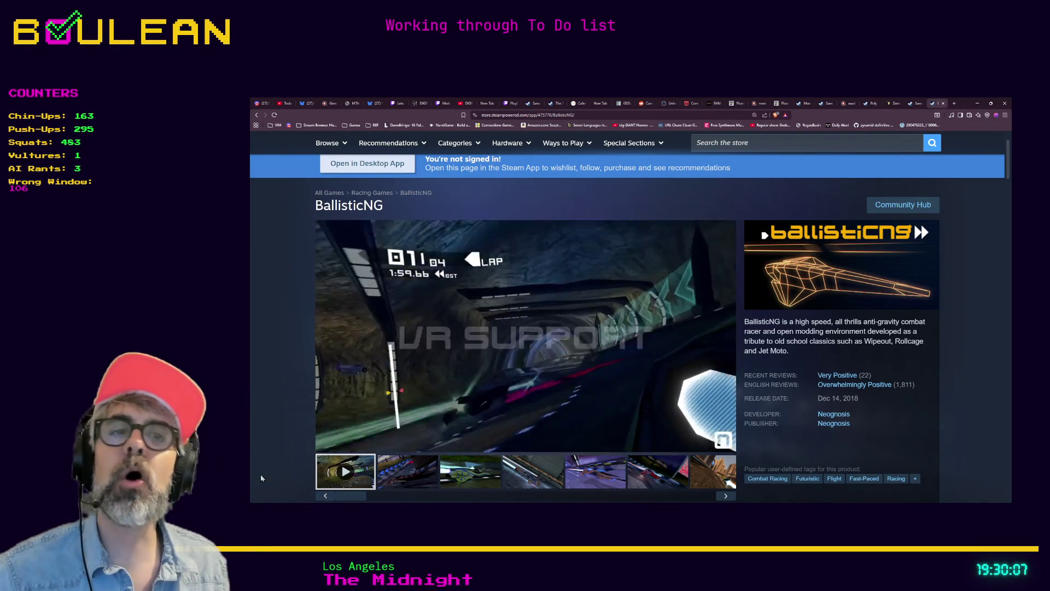
{"action": "left_click", "coordinate": [328, 441]}
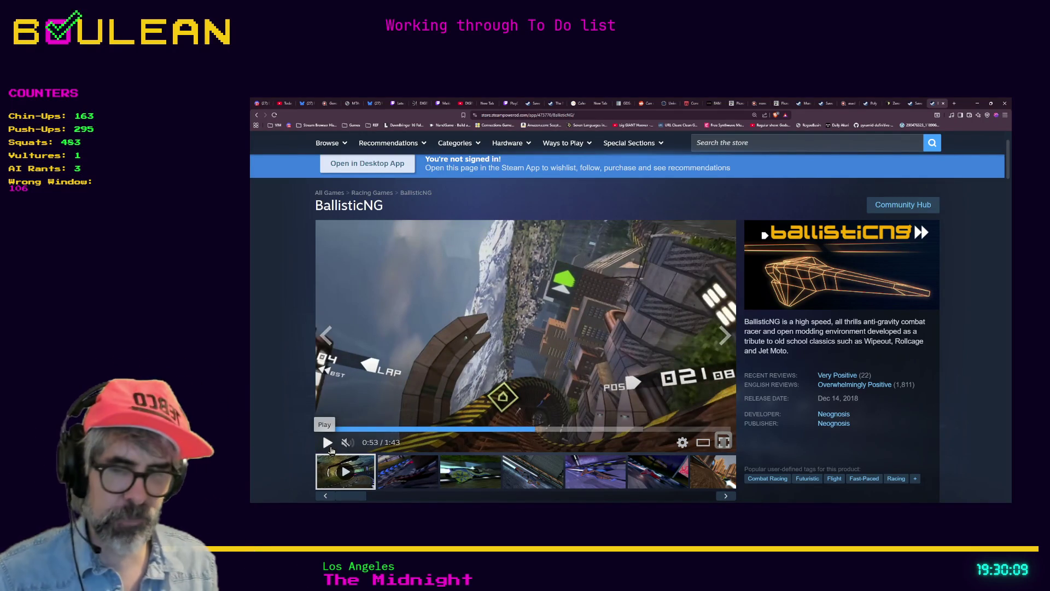
Step: Search 'my card is better than your card' in a new tab and open its Steam page
{"action": "key", "text": "ctrl+t"}
{"action": "type", "text": "my cardbettan your card"}
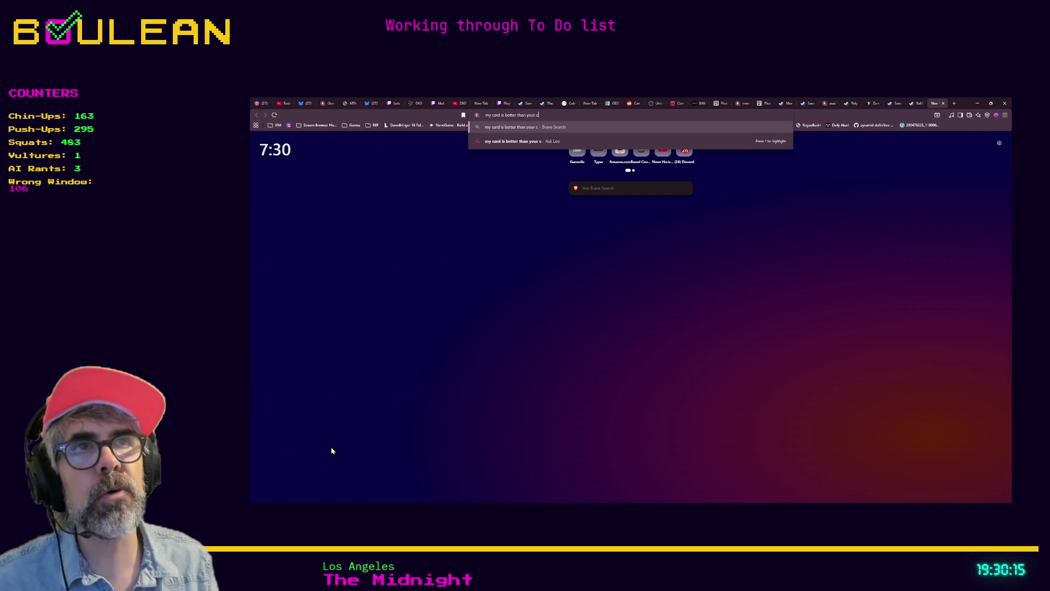
{"action": "key", "text": "Return"}
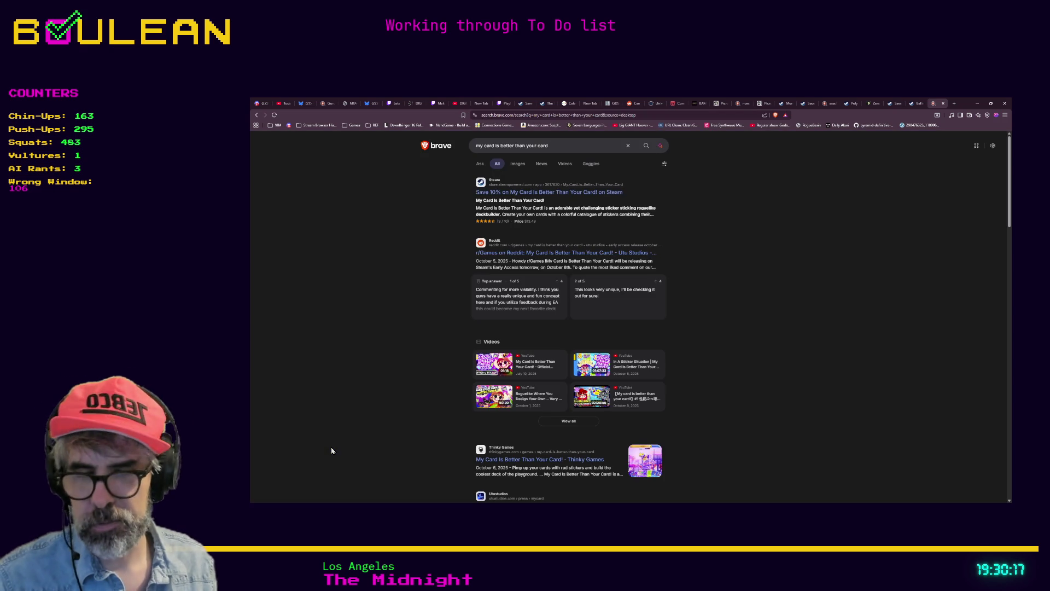
{"action": "left_click", "coordinate": [567, 193]}
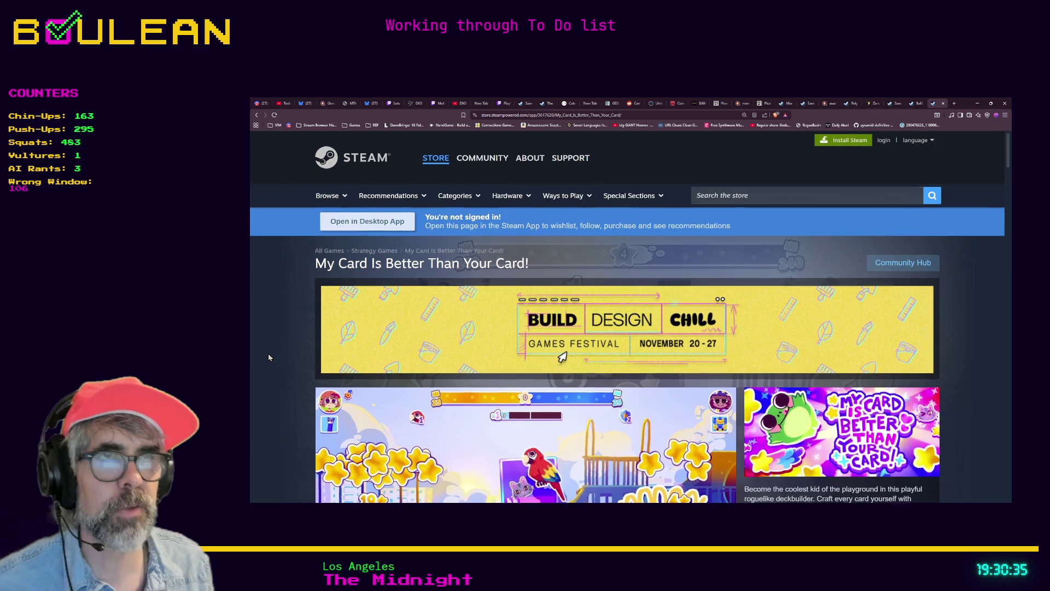
Step: Browse the page, viewing the card-gameplay and playground screenshots in the main view
{"action": "scroll", "coordinate": [268, 354], "scroll_direction": "down", "scroll_amount": 2}
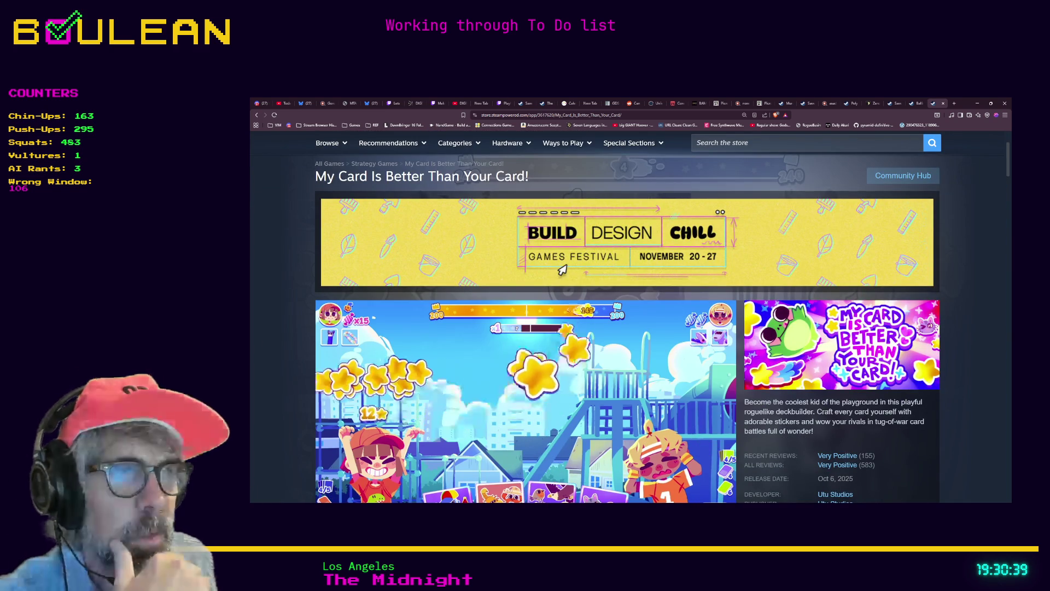
{"action": "scroll", "coordinate": [611, 401], "scroll_direction": "down", "scroll_amount": 2}
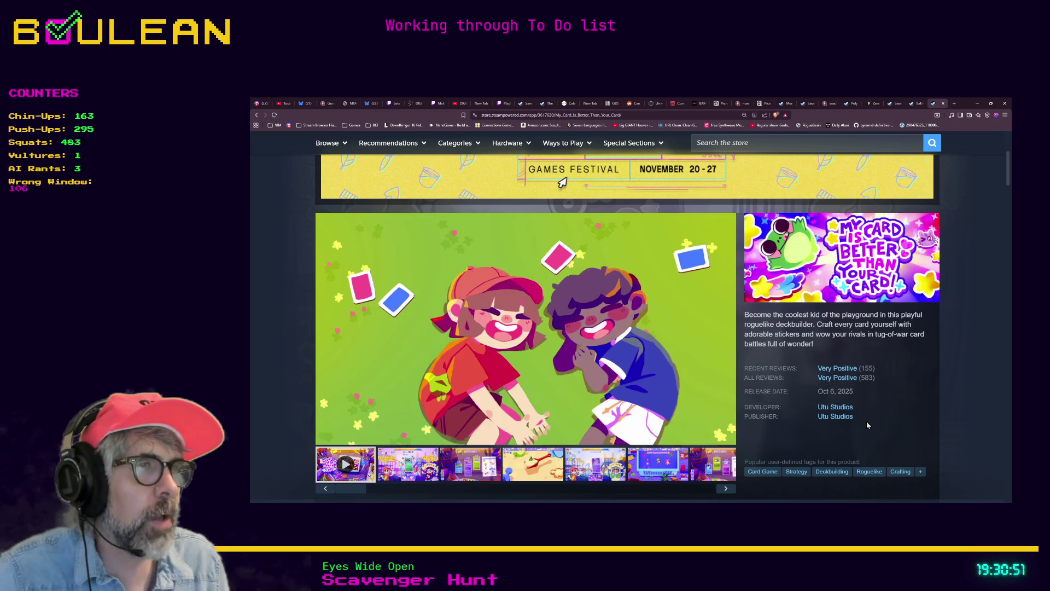
{"action": "scroll", "coordinate": [890, 402], "scroll_direction": "down", "scroll_amount": 1}
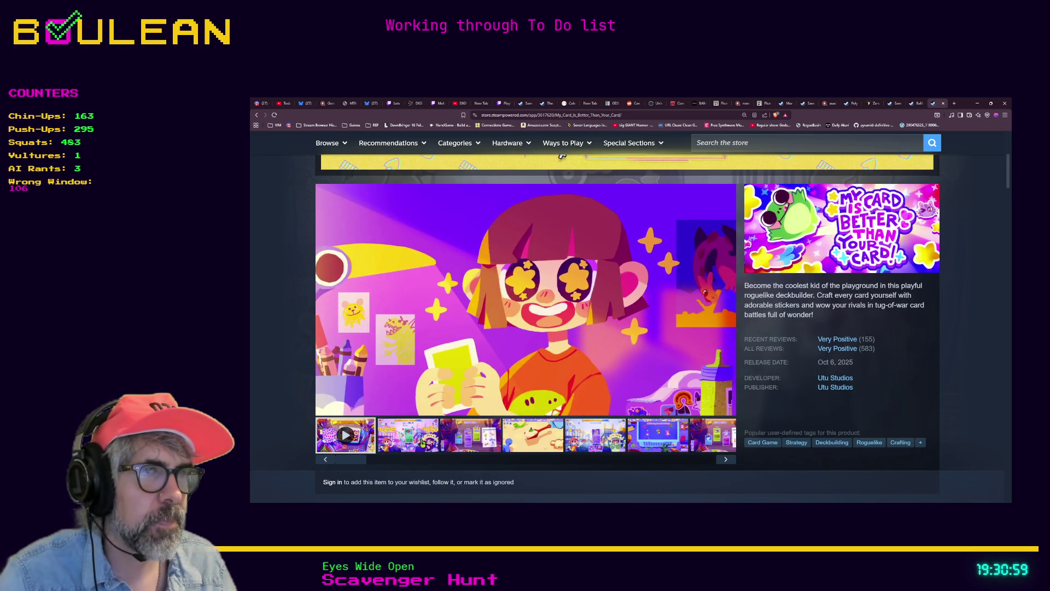
{"action": "left_click", "coordinate": [592, 425]}
{"action": "scroll", "coordinate": [593, 425], "scroll_direction": "down", "scroll_amount": 3}
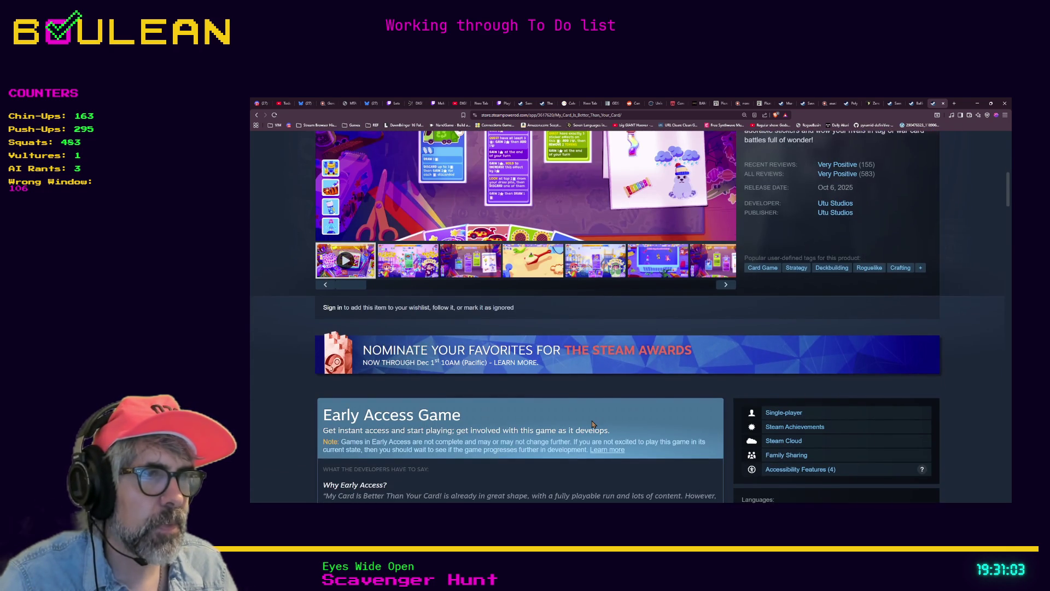
{"action": "scroll", "coordinate": [593, 424], "scroll_direction": "up", "scroll_amount": 3}
{"action": "left_click", "coordinate": [587, 419]}
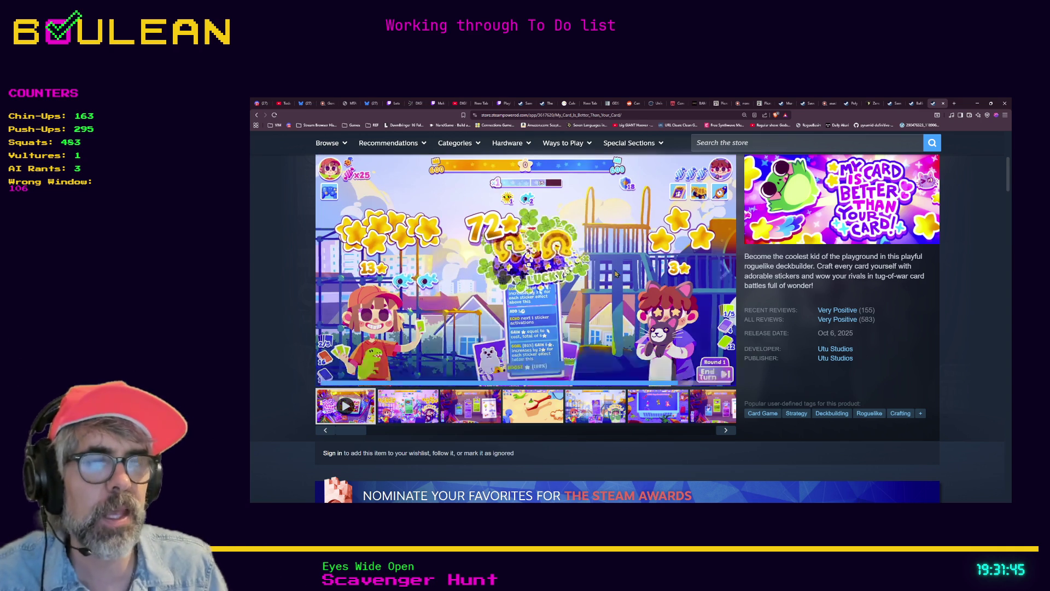
Step: Pause the card-game trailer at 1:29 and start a blank new tab
{"action": "mouse_move", "coordinate": [814, 316]}
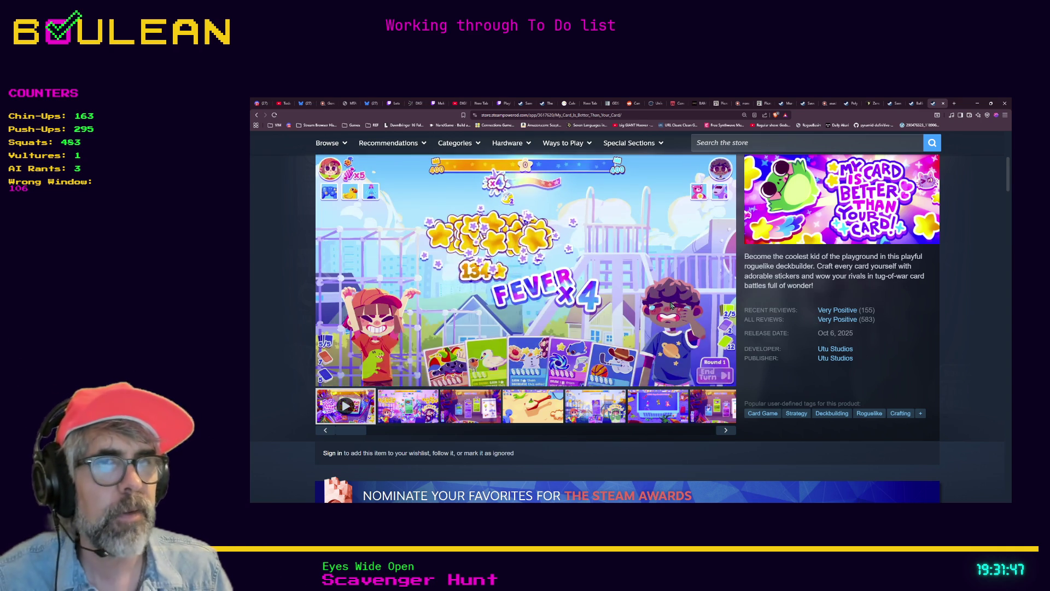
{"action": "mouse_move", "coordinate": [478, 287]}
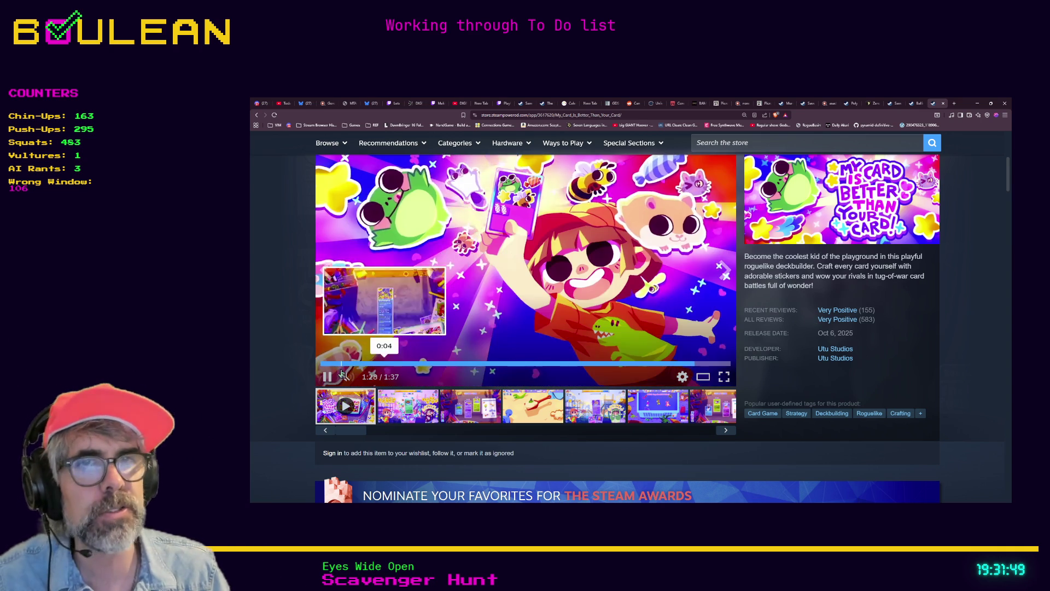
{"action": "left_click", "coordinate": [327, 377]}
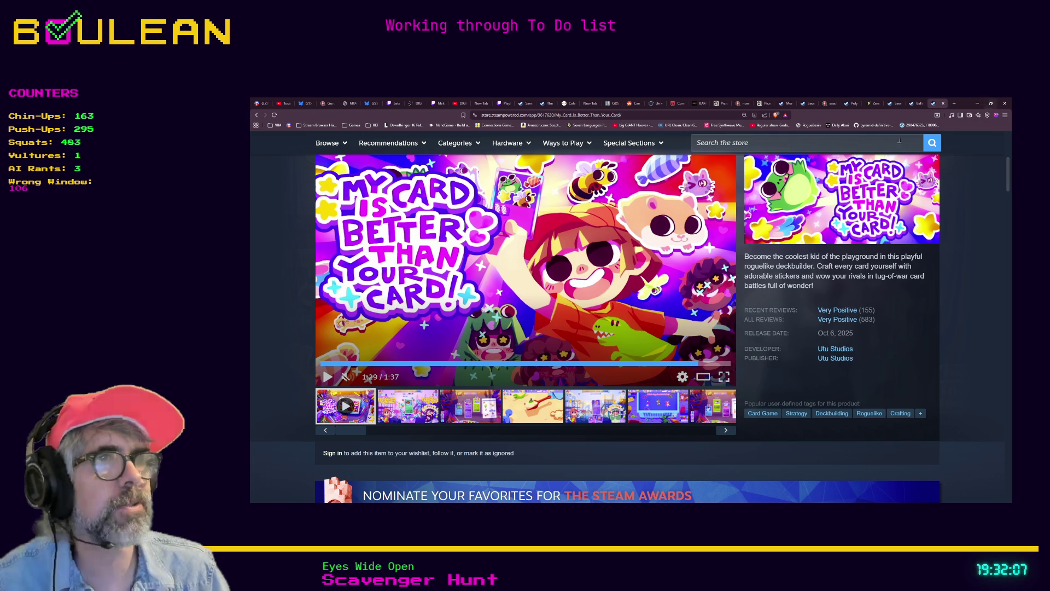
{"action": "key", "text": "ctrl+t"}
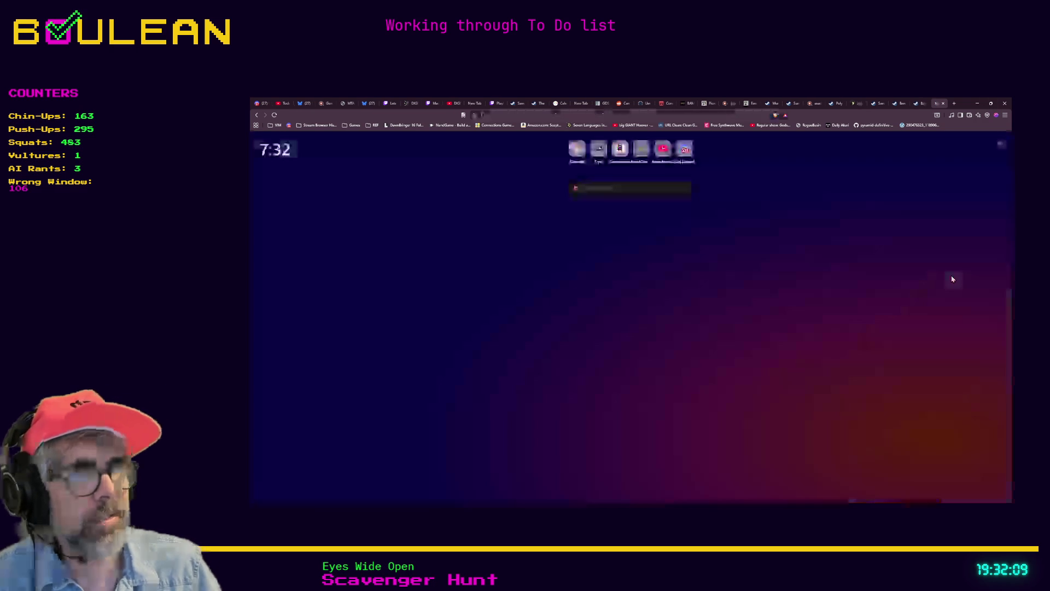
Step: Search 'slots and daggers', open its Steam page, and pause the trailer at 0:06
{"action": "type", "text": "slots and daggers"}
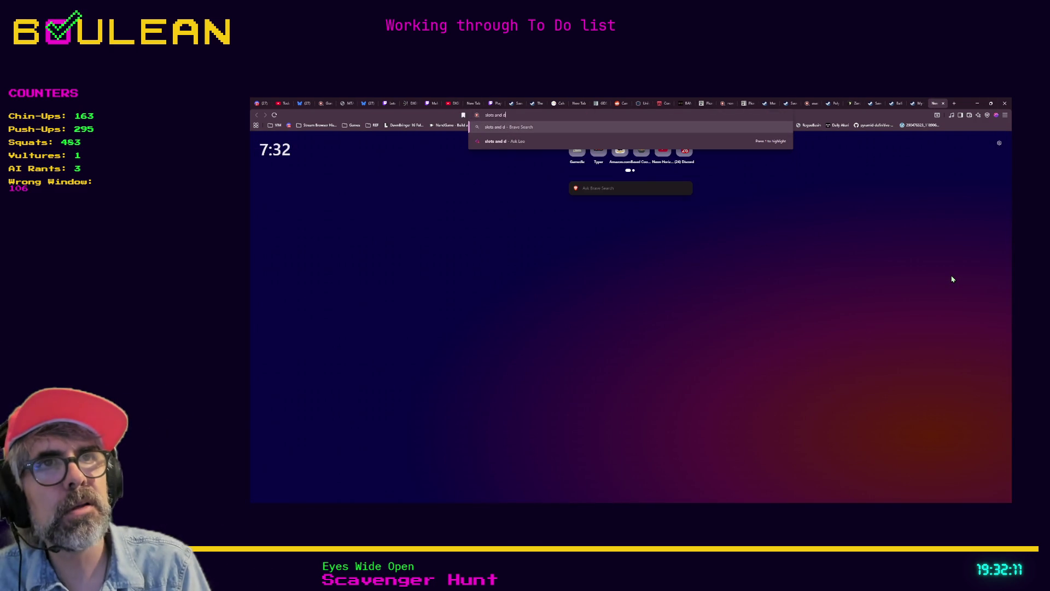
{"action": "key", "text": "Return"}
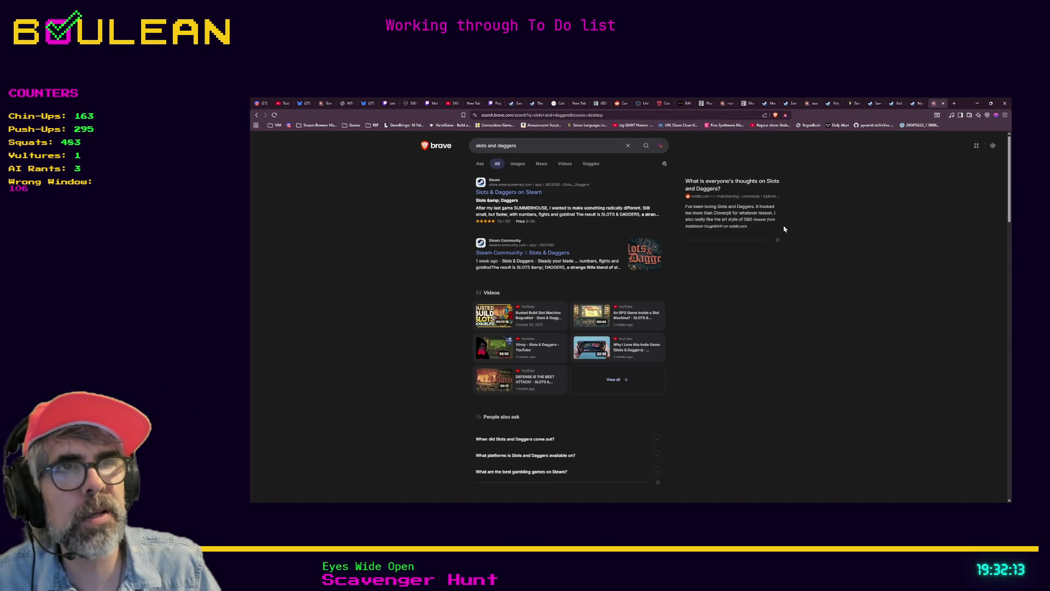
{"action": "left_click", "coordinate": [504, 194]}
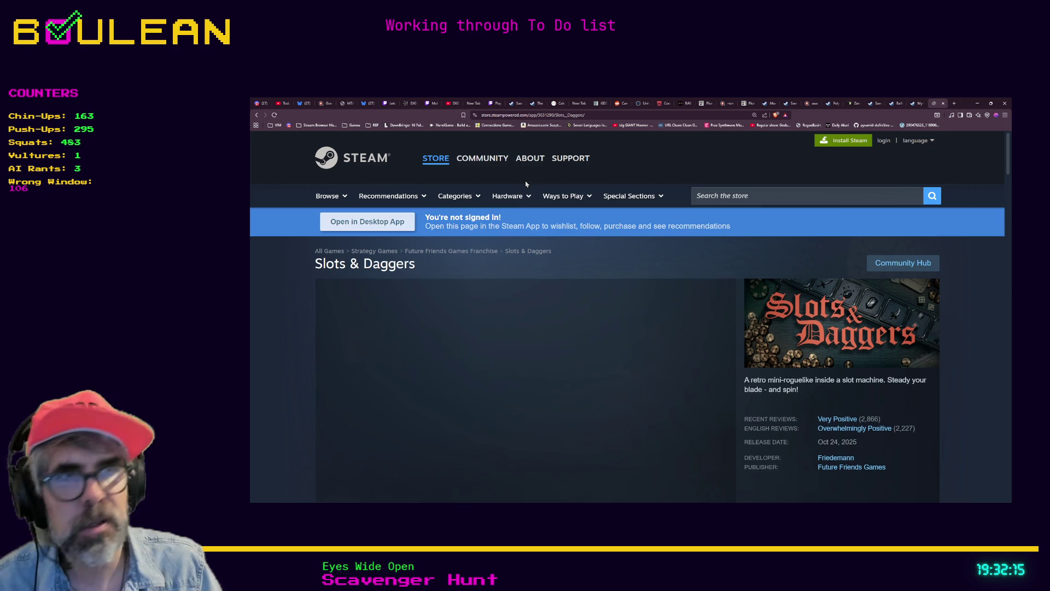
{"action": "scroll", "coordinate": [663, 249], "scroll_direction": "down", "scroll_amount": 4}
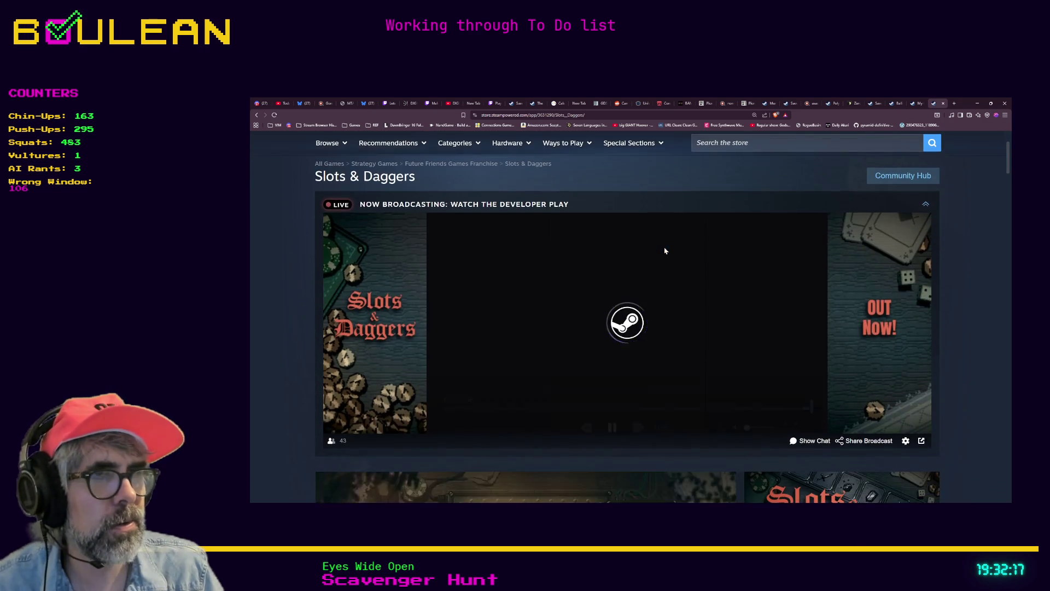
{"action": "scroll", "coordinate": [666, 252], "scroll_direction": "down", "scroll_amount": 2}
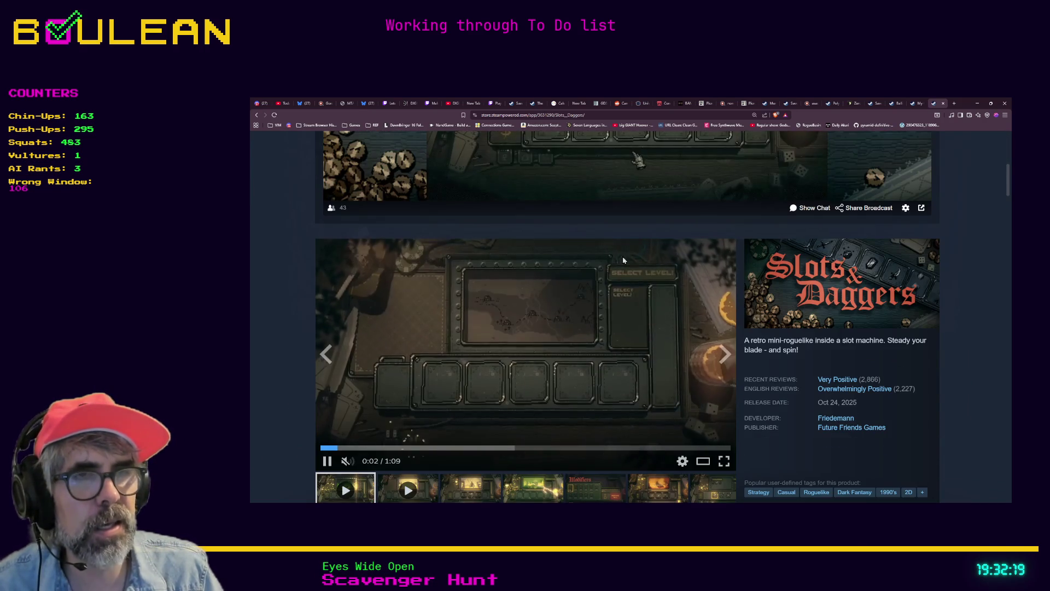
{"action": "left_click", "coordinate": [327, 462]}
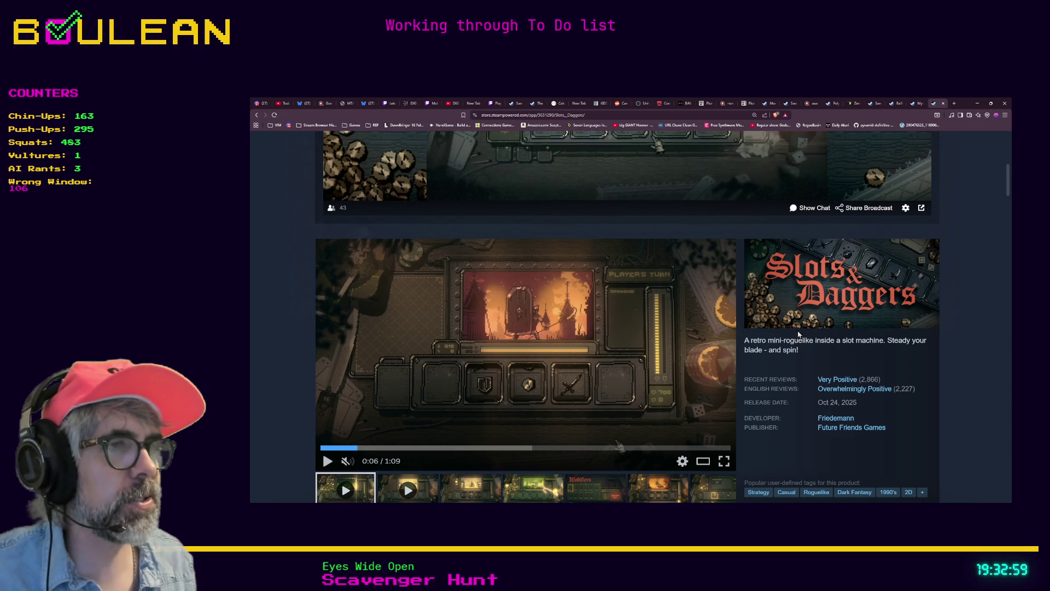
Step: Scroll back to the top of the Slots & Daggers page and minimize the browser
{"action": "scroll", "coordinate": [821, 338], "scroll_direction": "down", "scroll_amount": 5}
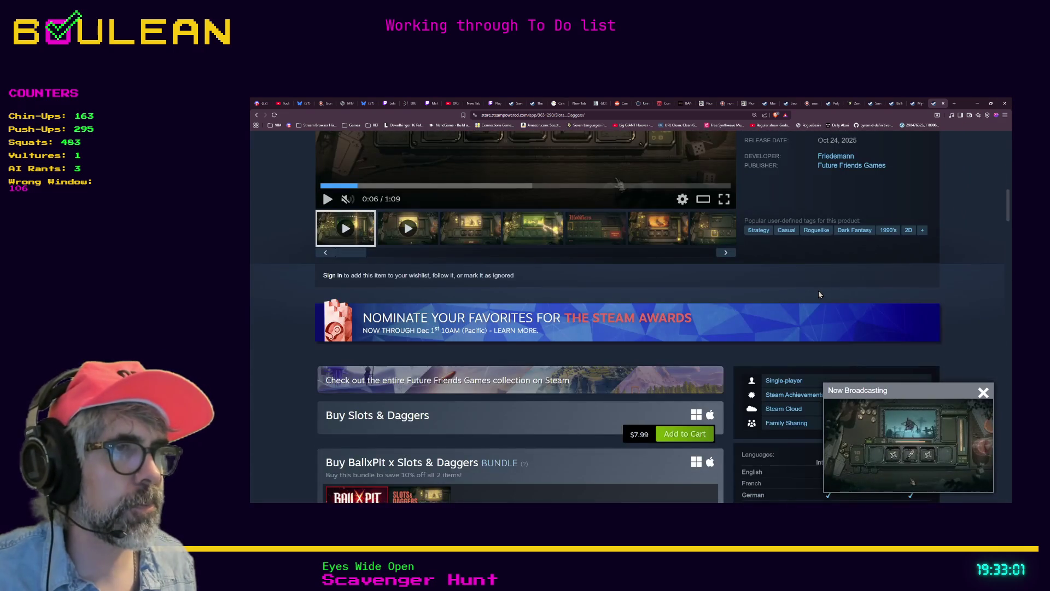
{"action": "scroll", "coordinate": [818, 294], "scroll_direction": "up", "scroll_amount": 5}
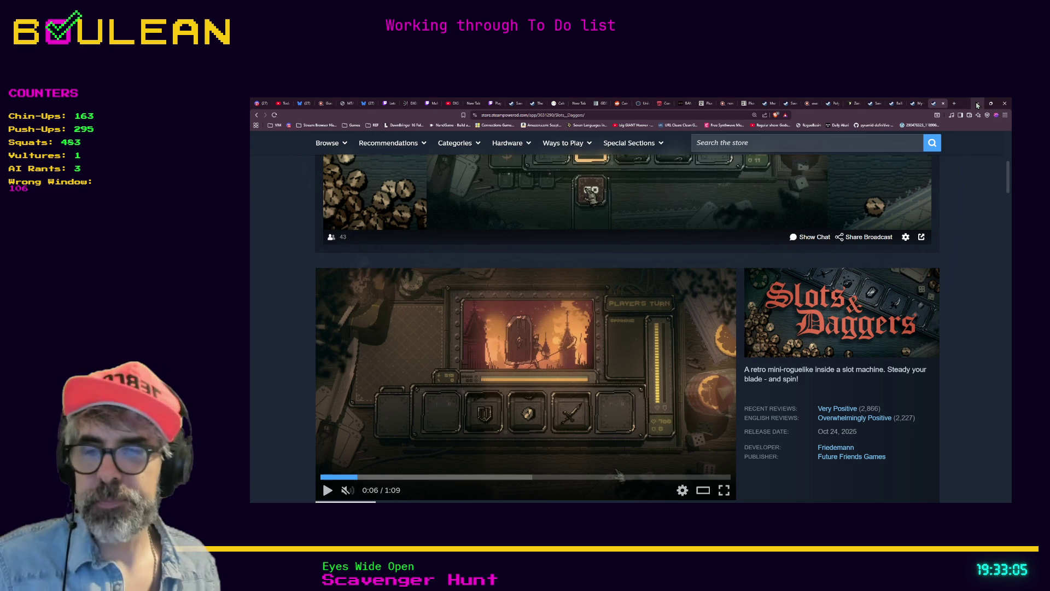
{"action": "left_click", "coordinate": [977, 105]}
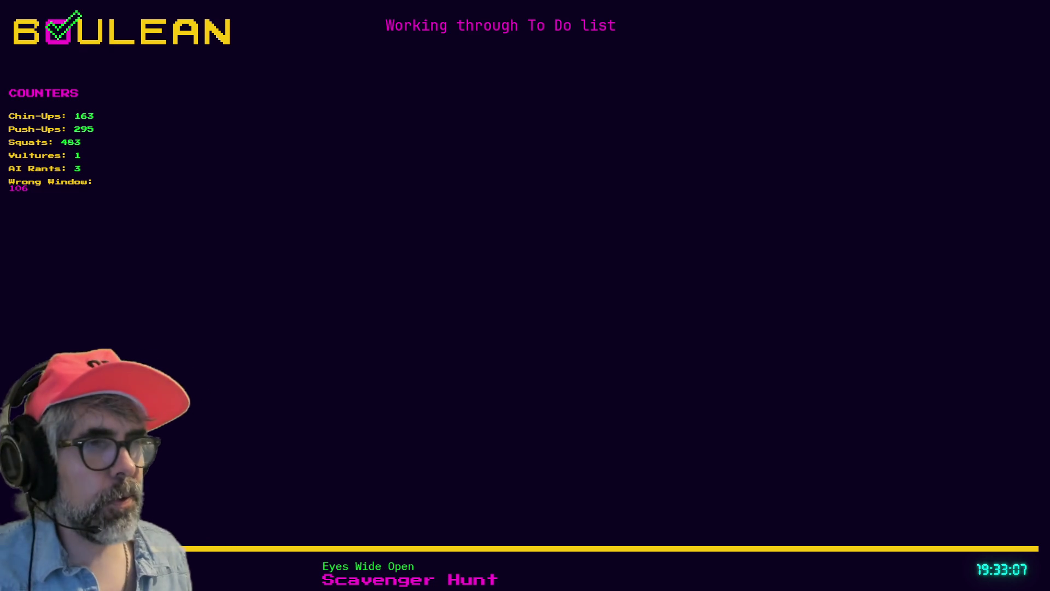
Step: Return to Godot's script editor showing debugger.gd and scroll it slightly
{"action": "key", "text": "alt+Tab"}
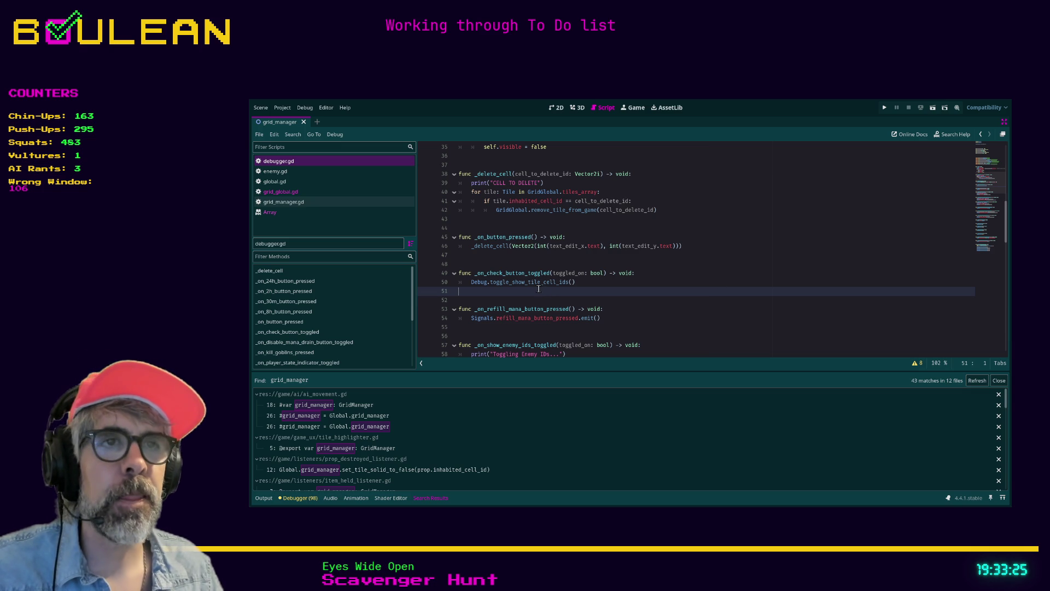
{"action": "scroll", "coordinate": [638, 309], "scroll_direction": "down", "scroll_amount": 1}
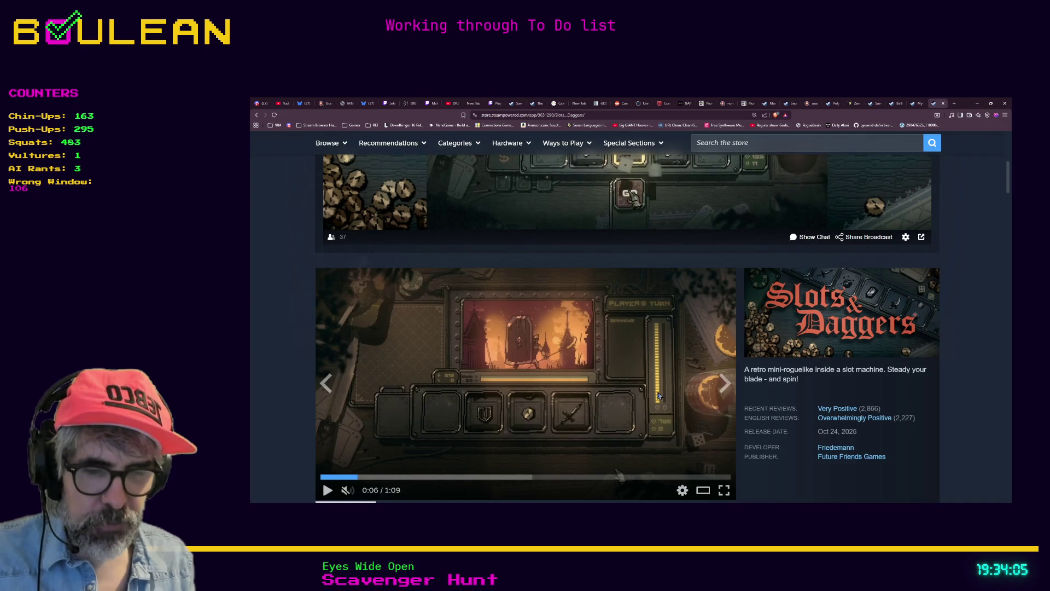
Step: Search for Dungeons & Degenerate Gamblers in a new tab and open its Steam page
{"action": "key", "text": "ctrl+t"}
{"action": "type", "text": "dungeons and"}
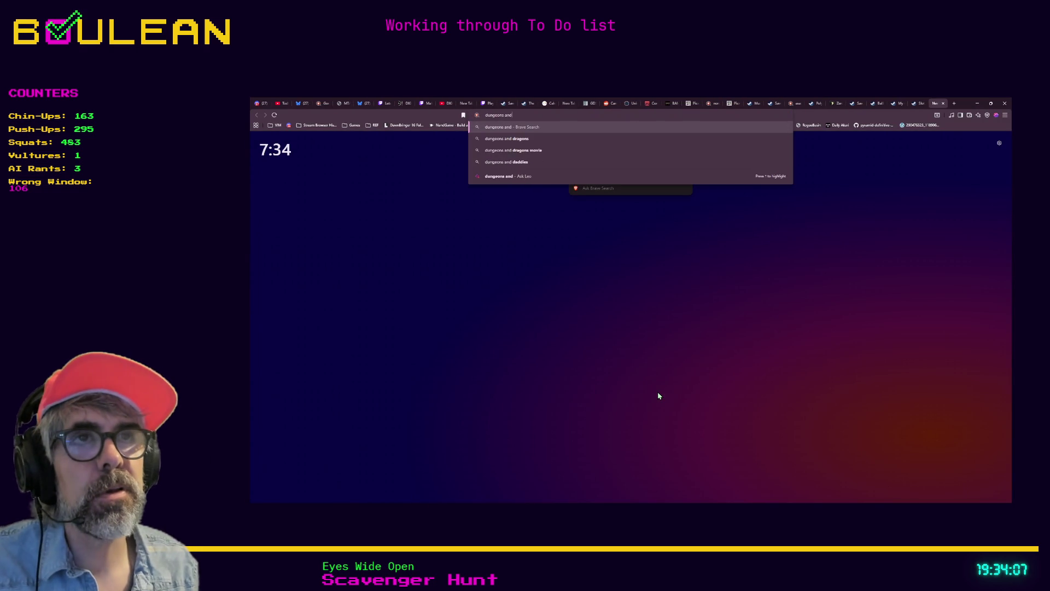
{"action": "type", "text": " deera"}
{"action": "type", "text": " gamblers"}
{"action": "key", "text": "Return"}
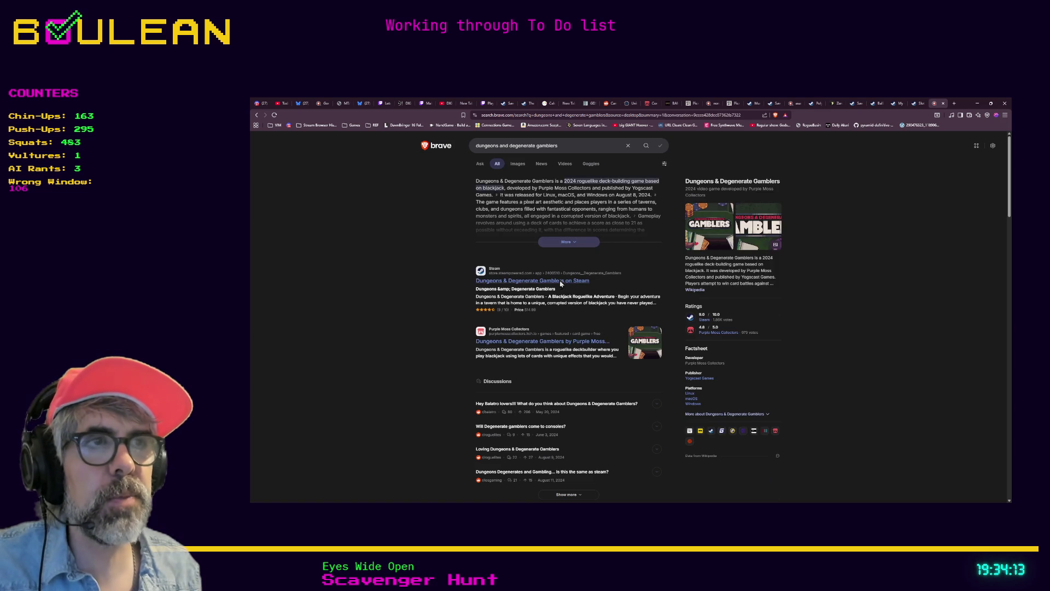
{"action": "left_click", "coordinate": [590, 281]}
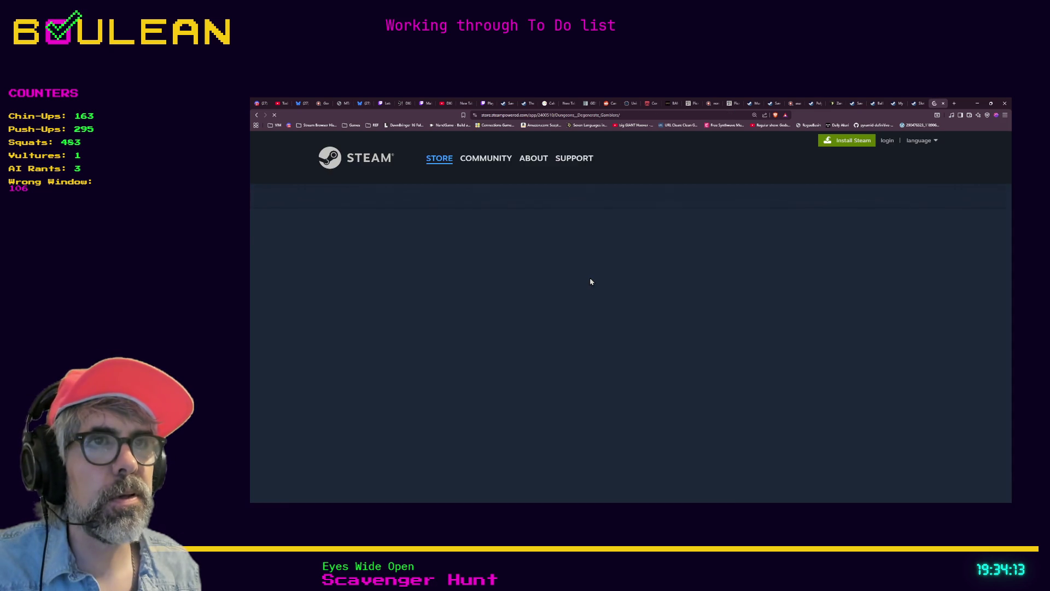
Step: Pause the Dungeons & Degenerate Gamblers trailer at 0:32 and minimize the browser
{"action": "scroll", "coordinate": [645, 291], "scroll_direction": "down", "scroll_amount": 1}
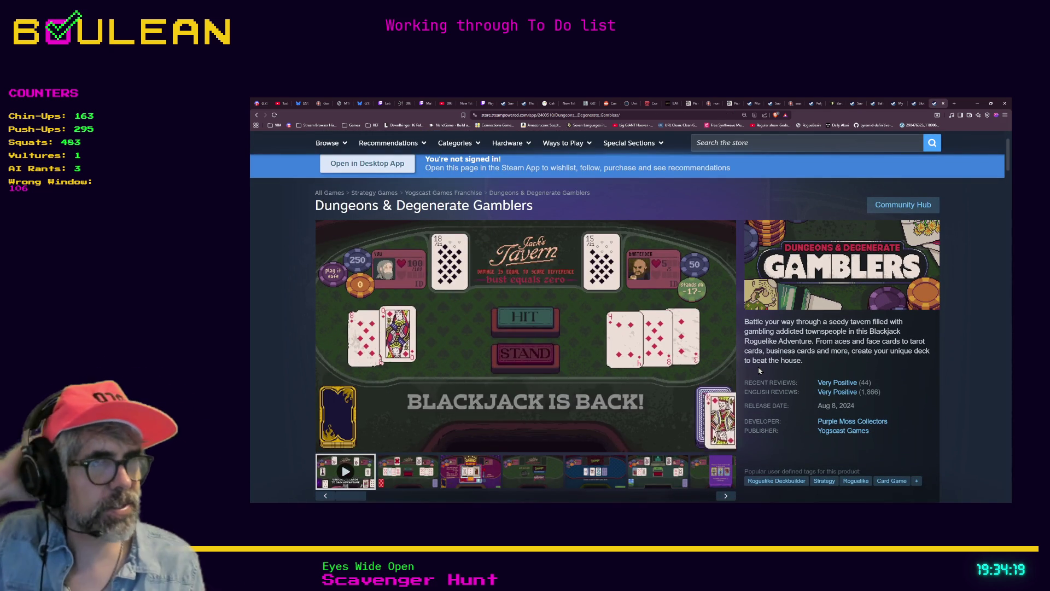
{"action": "scroll", "coordinate": [636, 338], "scroll_direction": "down", "scroll_amount": 1}
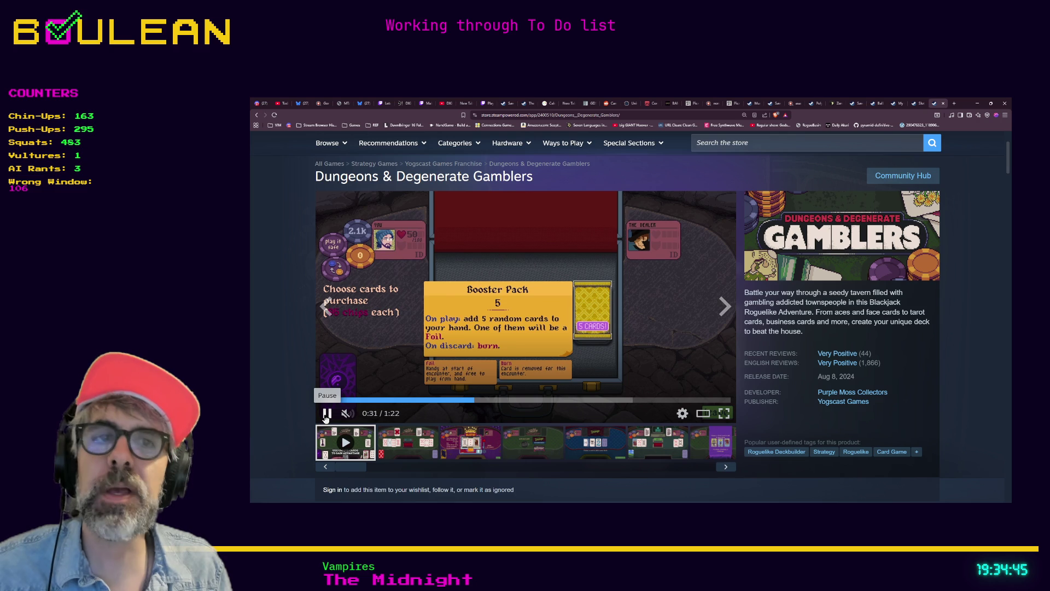
{"action": "left_click", "coordinate": [327, 415]}
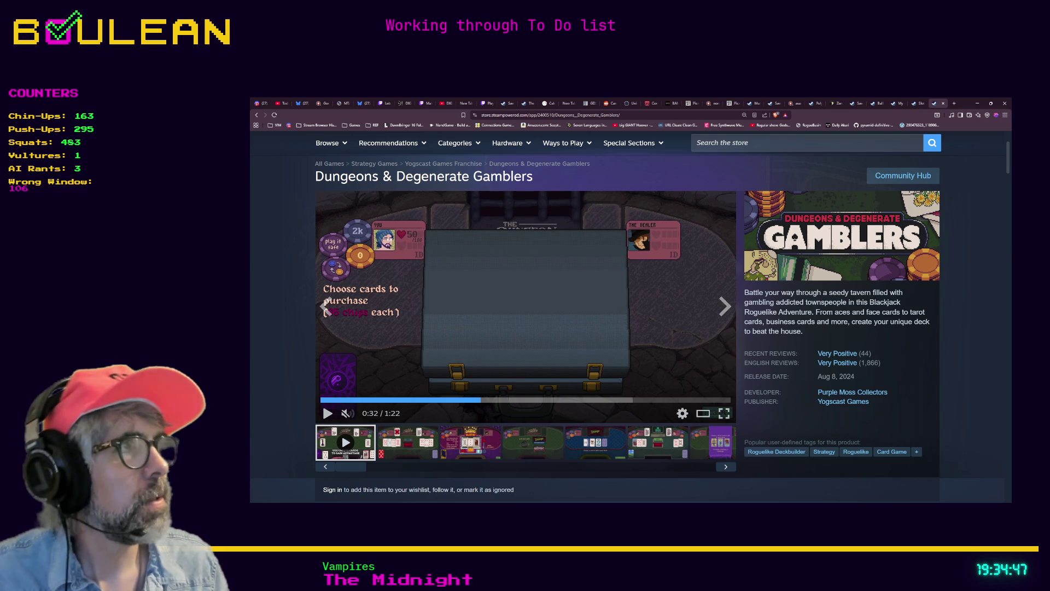
{"action": "left_click", "coordinate": [977, 103]}
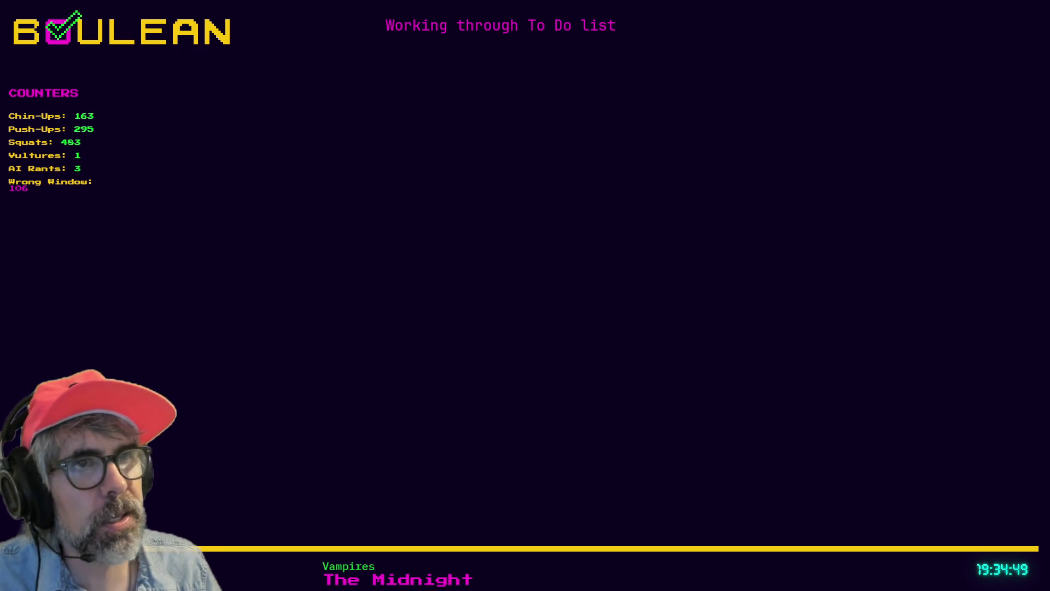
Step: Back in Godot, open ai_movement.gd at line 18's '#var grid_manager' declaration
{"action": "key", "text": "alt+Tab"}
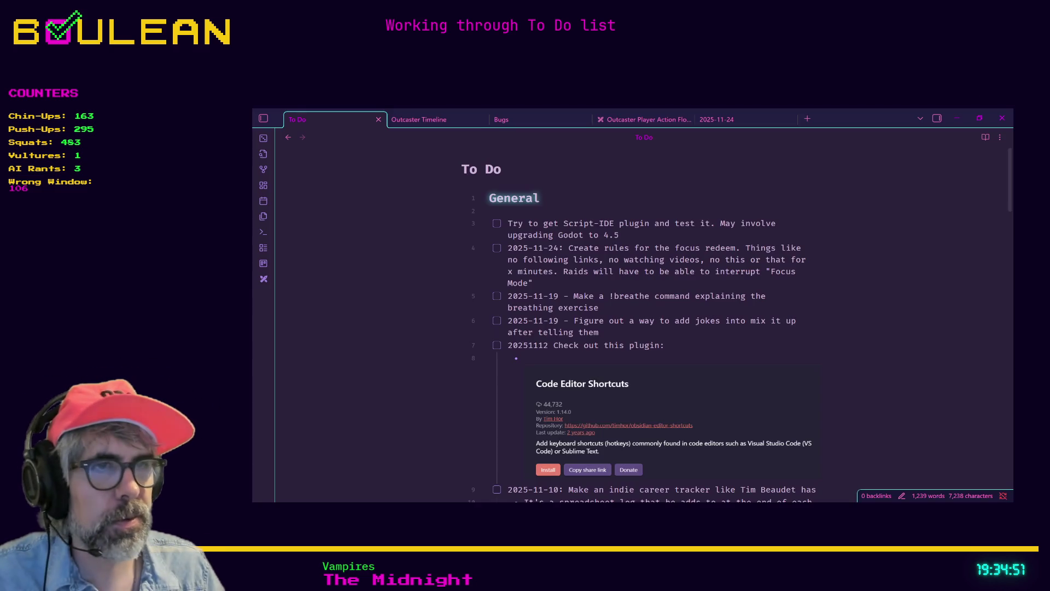
{"action": "key", "text": "alt+Tab"}
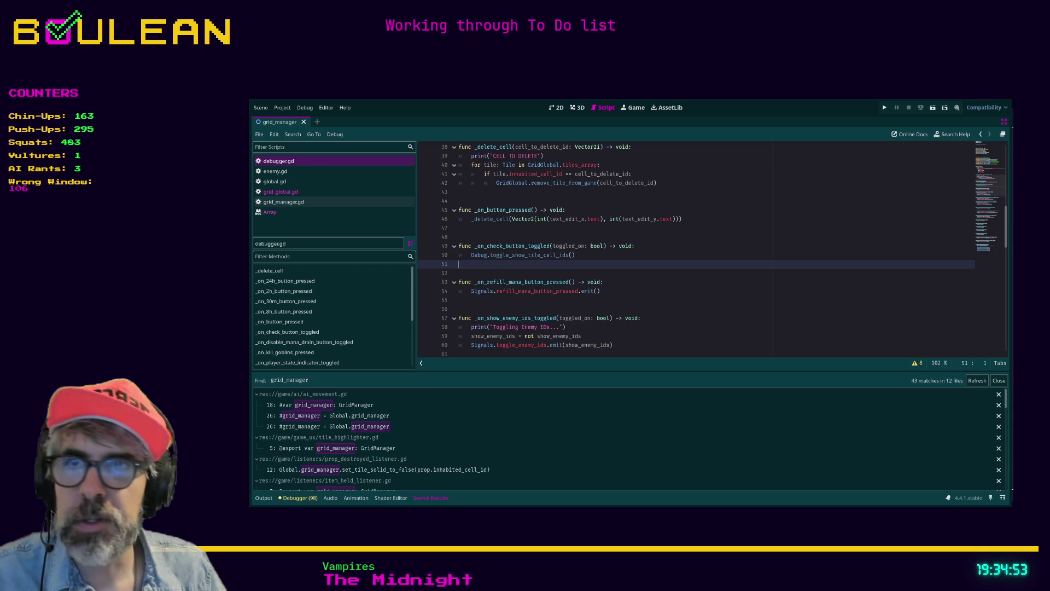
{"action": "left_click", "coordinate": [511, 301]}
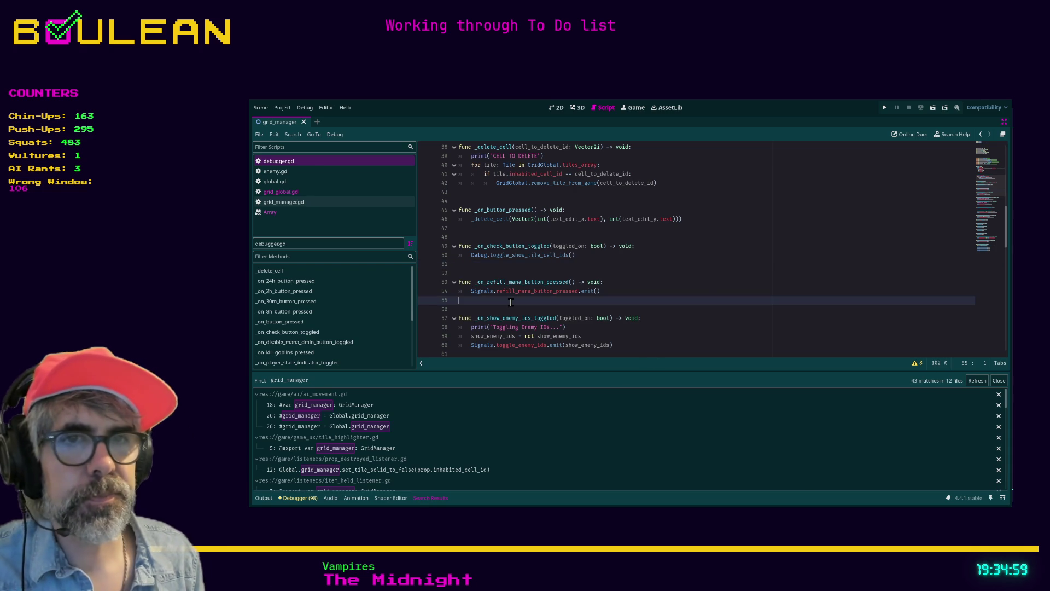
{"action": "left_click", "coordinate": [326, 406]}
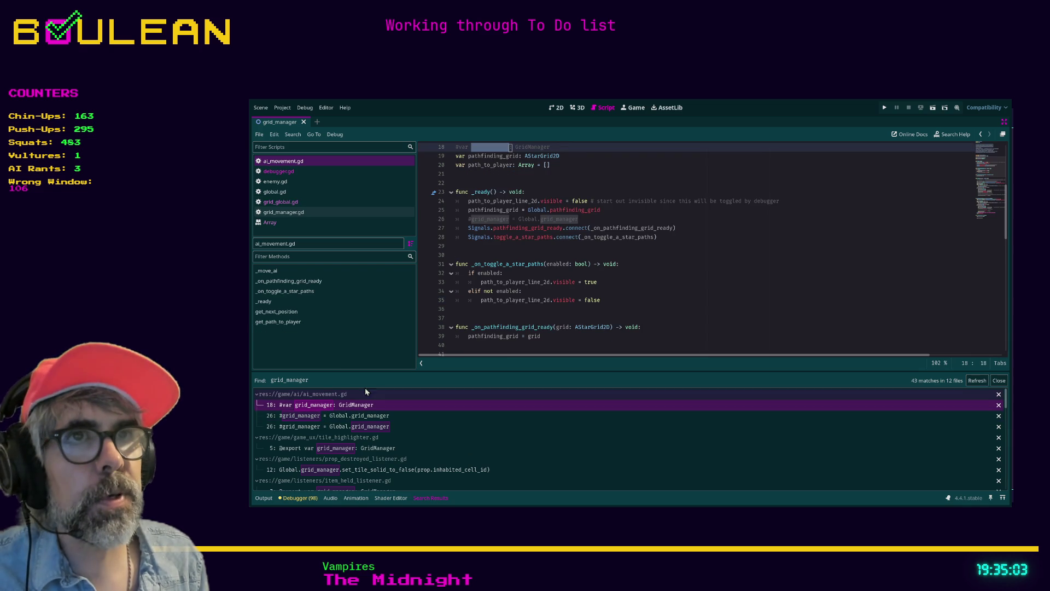
{"action": "left_click", "coordinate": [564, 230]}
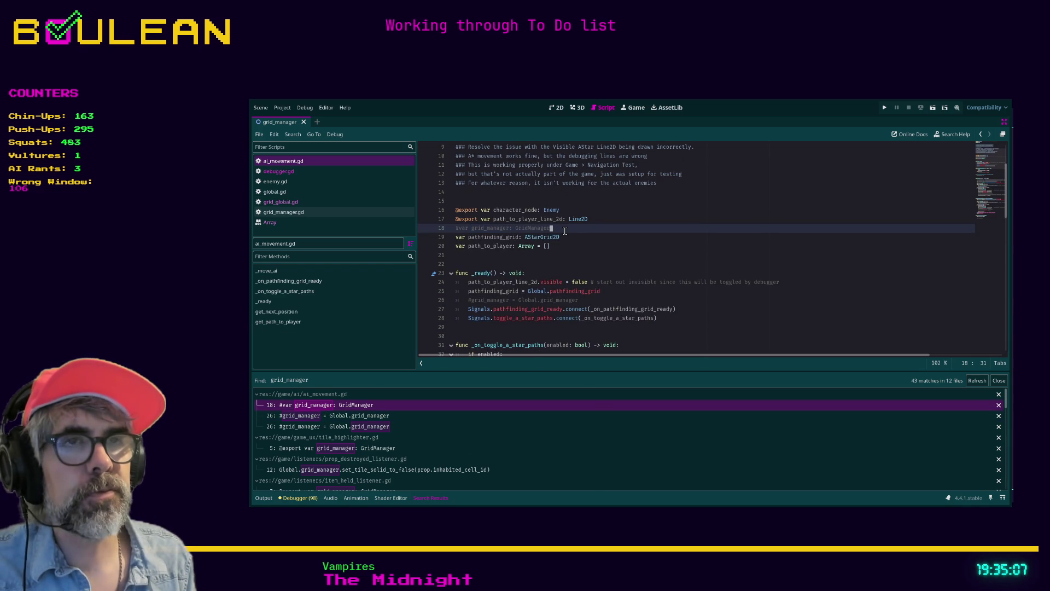
Step: Select and delete line 18, the commented-out grid_manager declaration in ai_movement.gd
{"action": "key", "text": "shift+Home"}
{"action": "key", "text": "Delete"}
{"action": "key", "text": "Delete"}
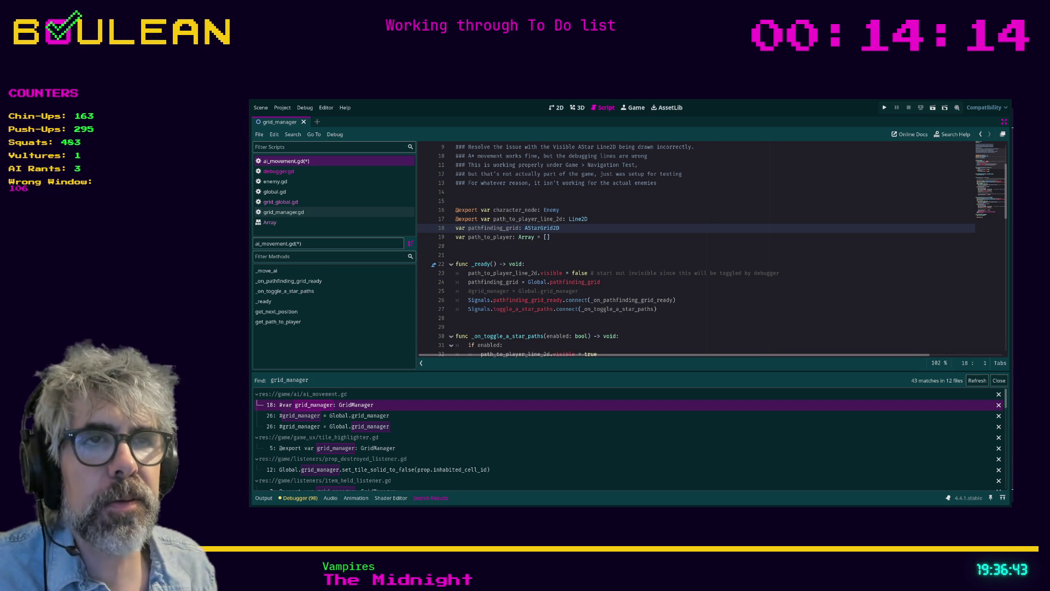
Step: Delete the commented grid_manager assignment in _ready and save ai_movement.gd
{"action": "left_click", "coordinate": [456, 257]}
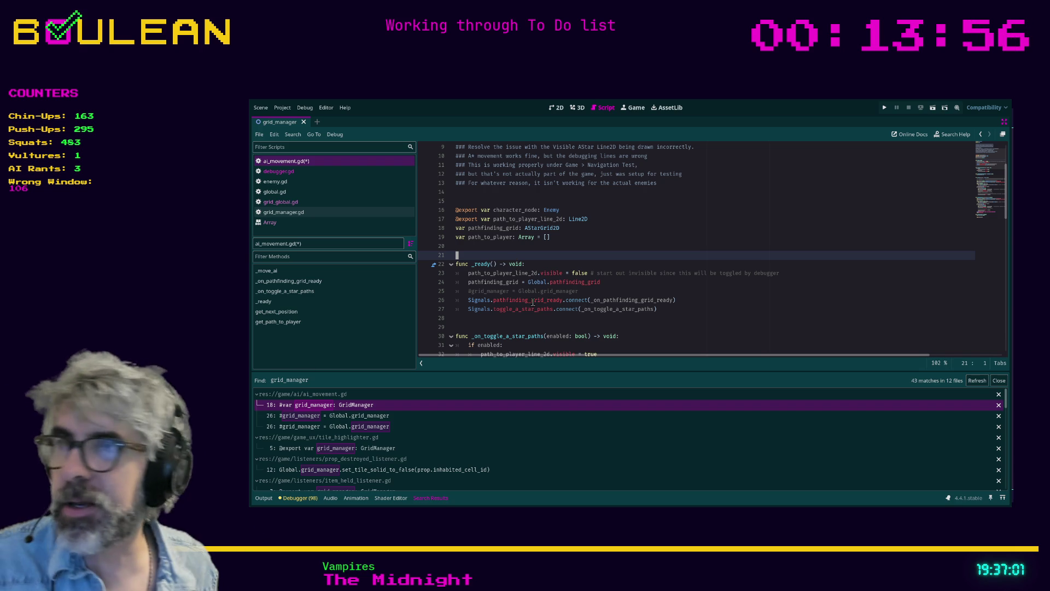
{"action": "left_click", "coordinate": [507, 310]}
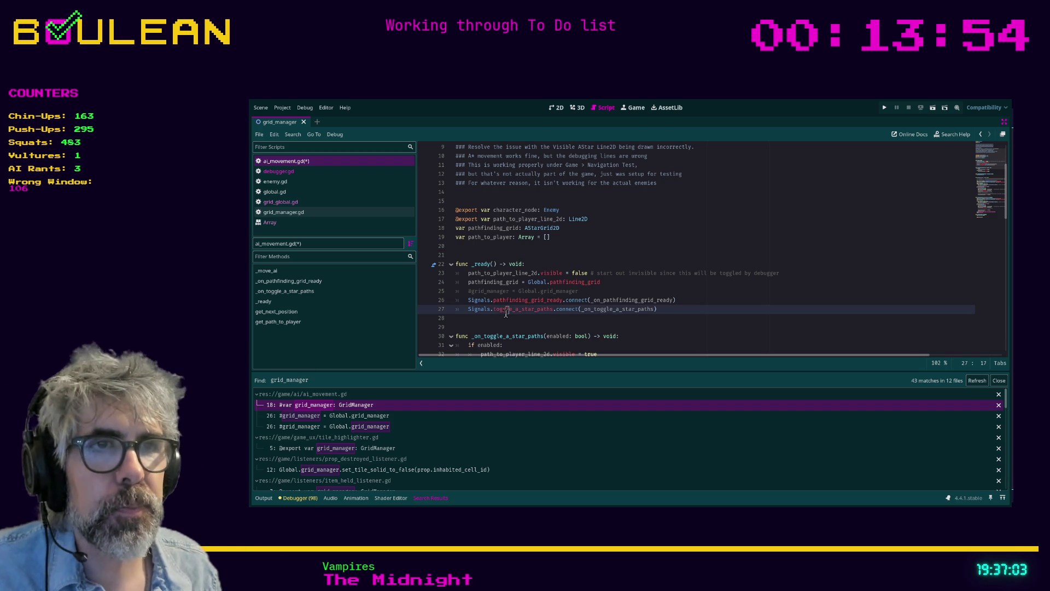
{"action": "left_click", "coordinate": [346, 415]}
{"action": "left_click", "coordinate": [348, 404]}
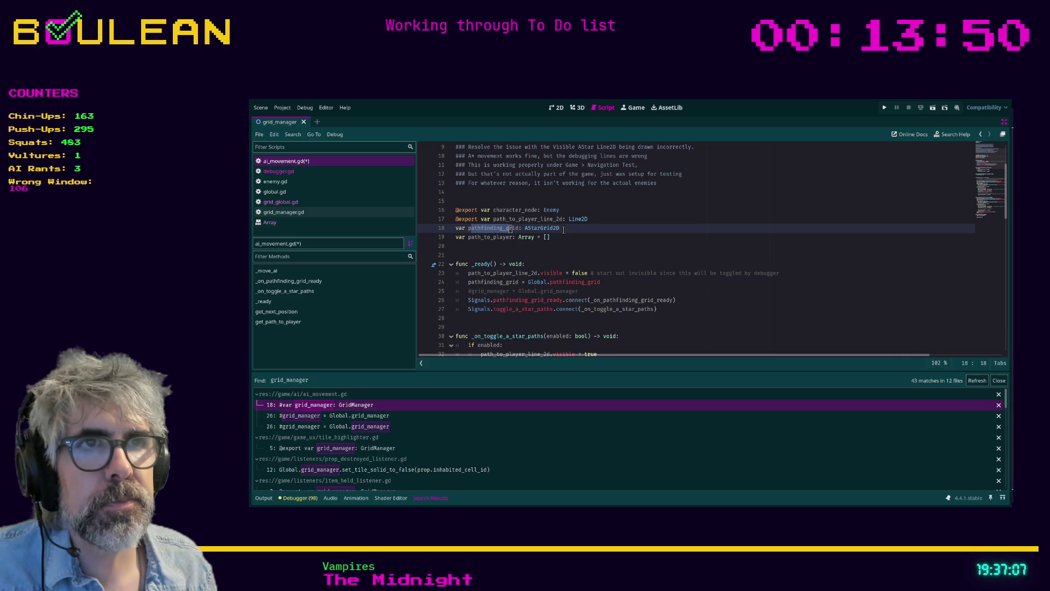
{"action": "left_click", "coordinate": [311, 415]}
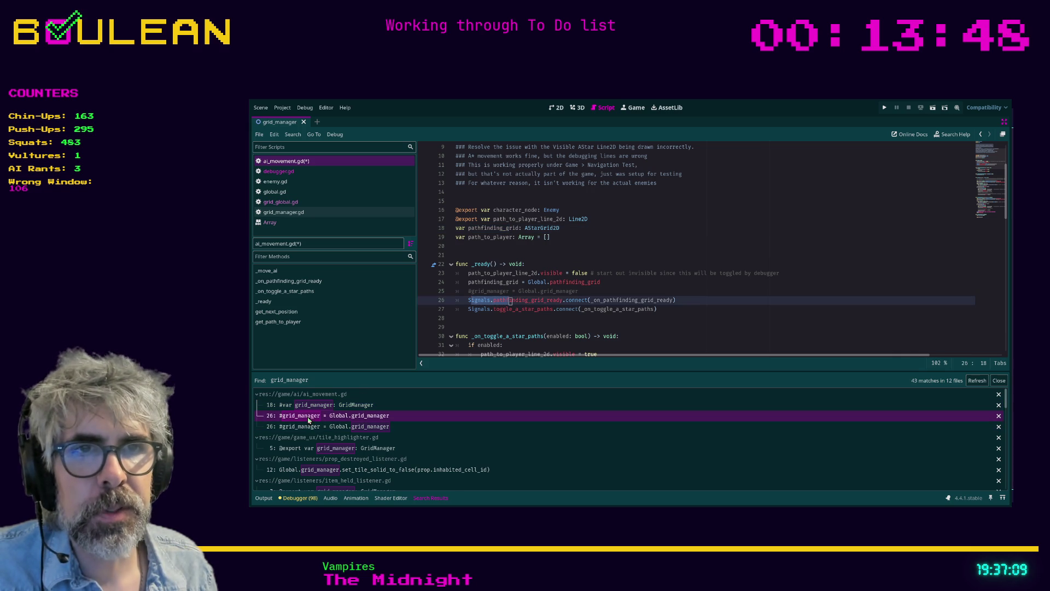
{"action": "left_click", "coordinate": [582, 291]}
{"action": "key", "text": "shift+Home"}
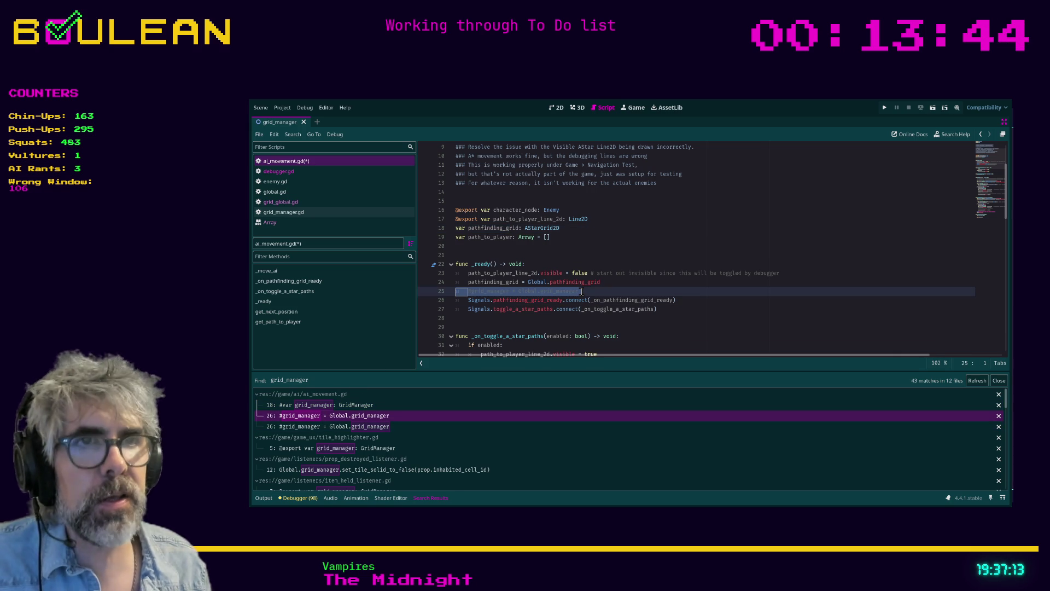
{"action": "key", "text": "Delete"}
{"action": "key", "text": "Delete"}
{"action": "key", "text": "ctrl+s"}
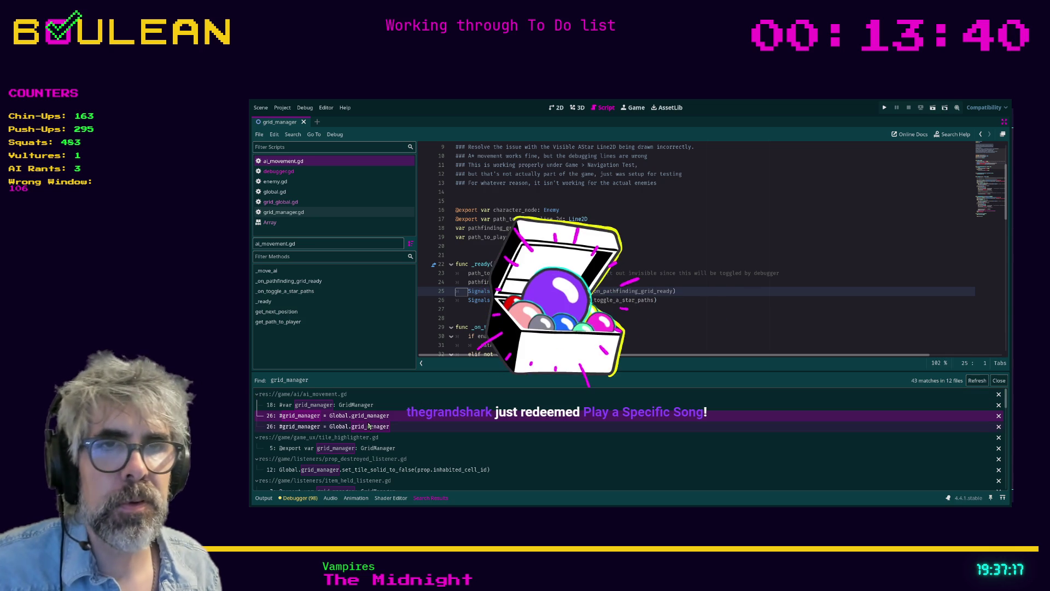
Step: Refresh the grid_manager search results and open tile_highlighter.gd's line 5 grid_manager export
{"action": "left_click", "coordinate": [366, 427]}
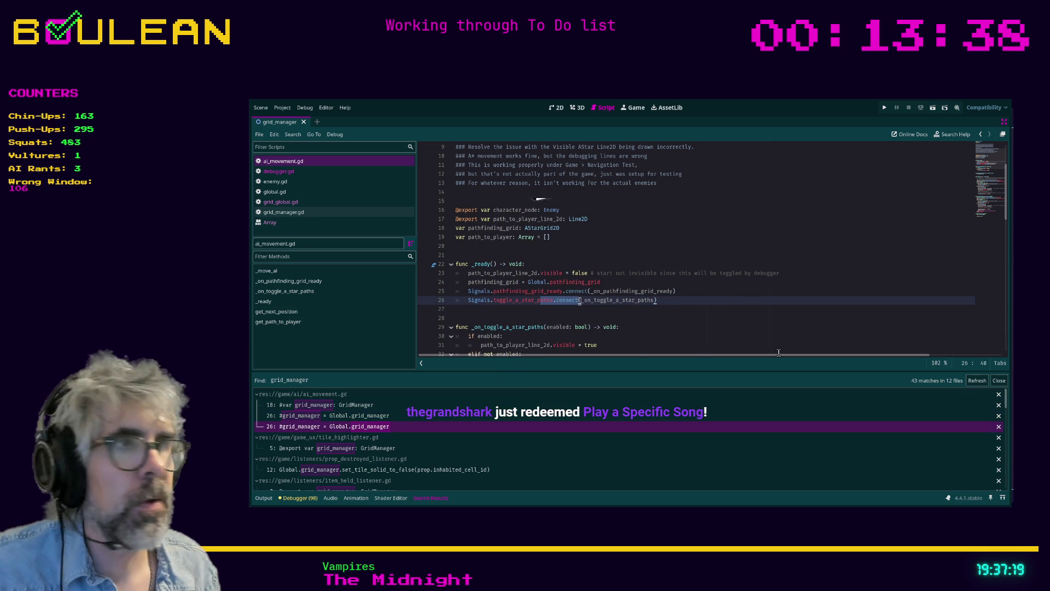
{"action": "left_click", "coordinate": [976, 380]}
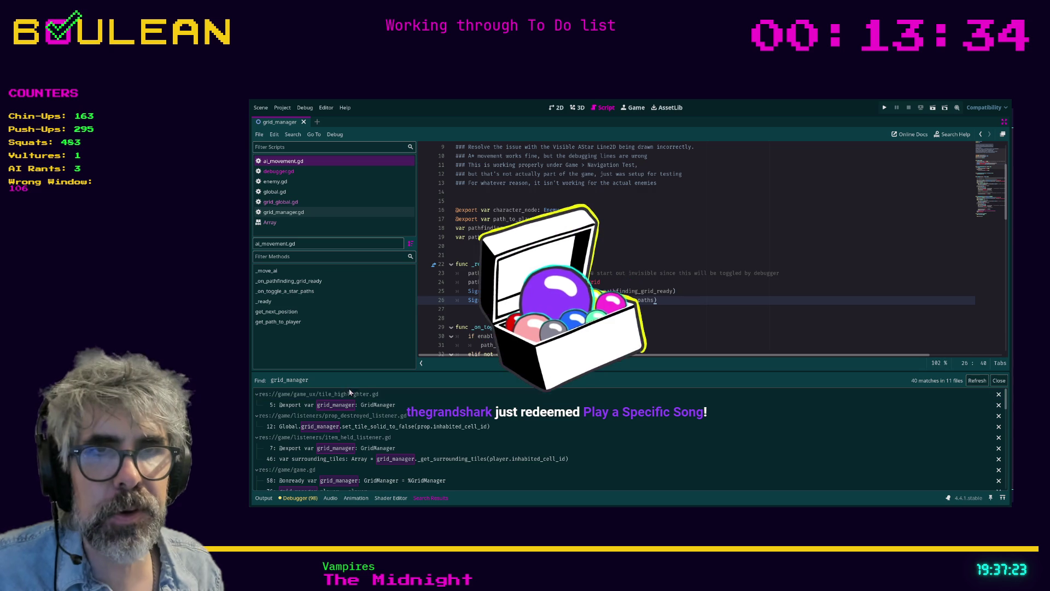
{"action": "left_click", "coordinate": [340, 405]}
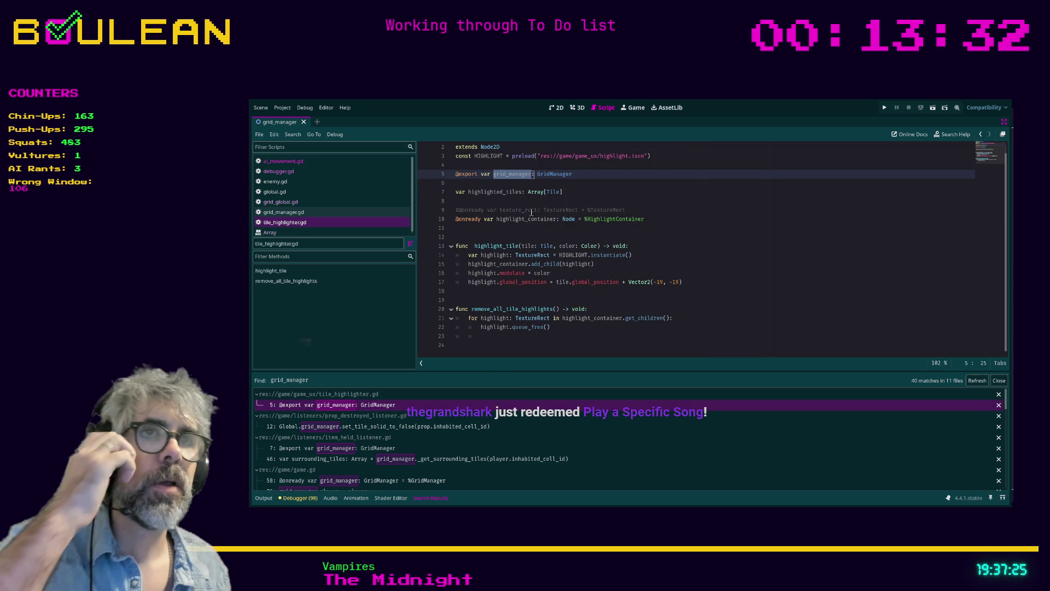